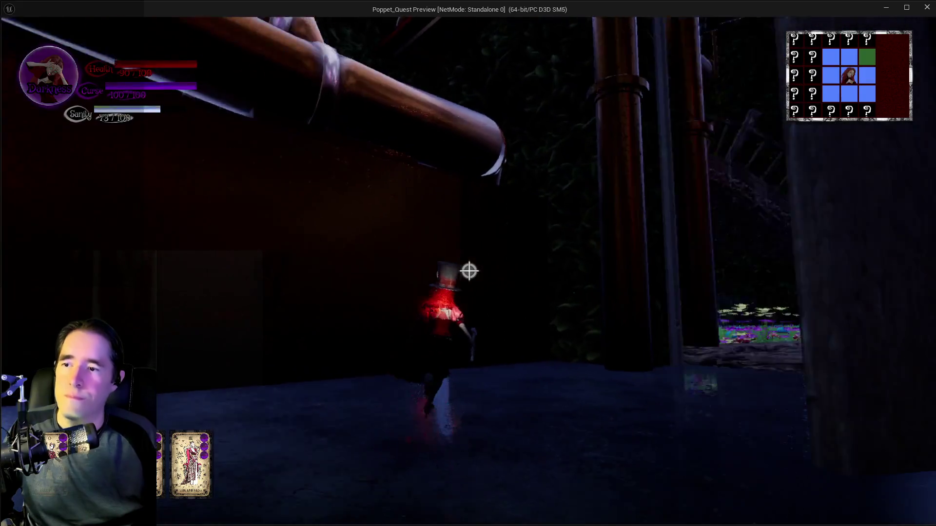
- Run the character through the flowered garden to the doorway, casting purple curse spells
left_click(469, 271)
key("w")
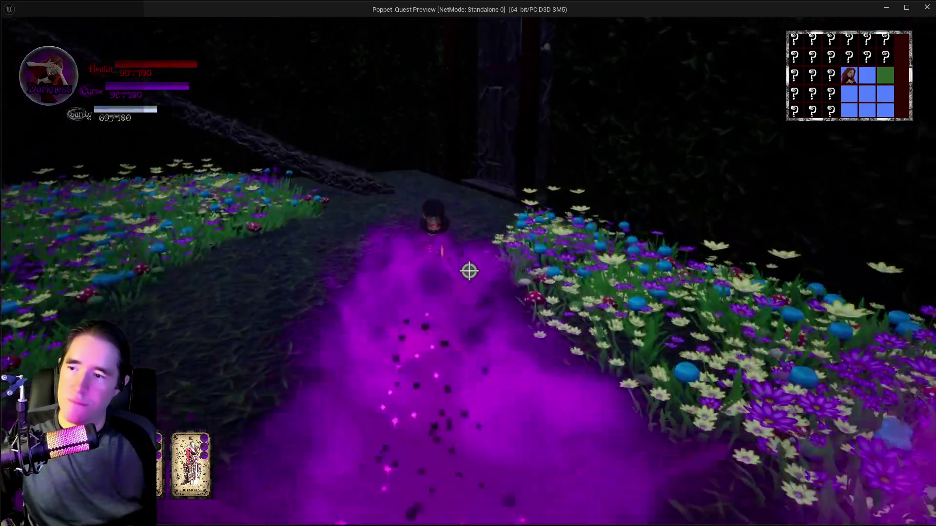
key("w")
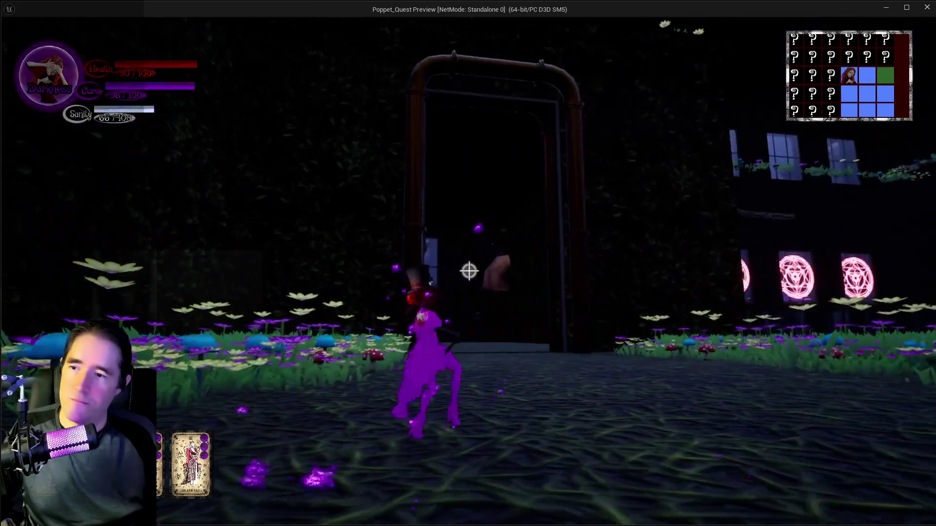
left_click(469, 271)
key("w")
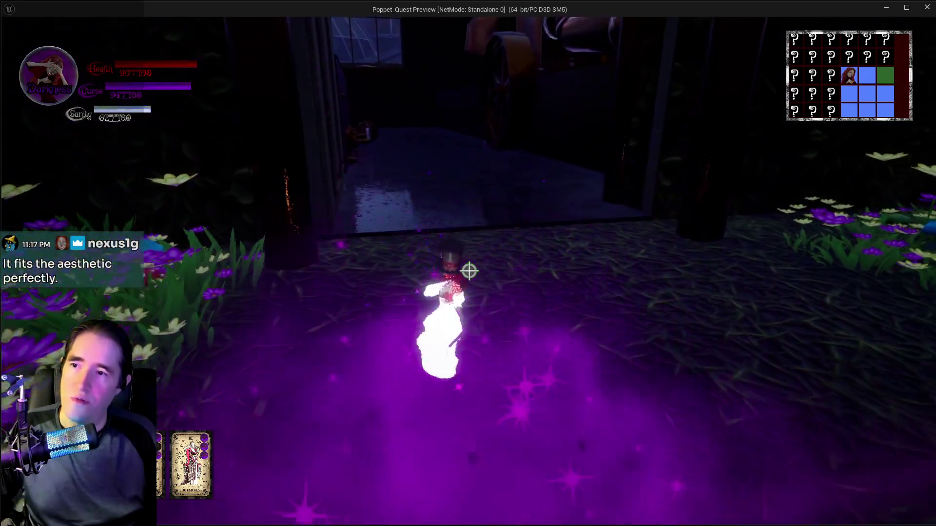
key("w")
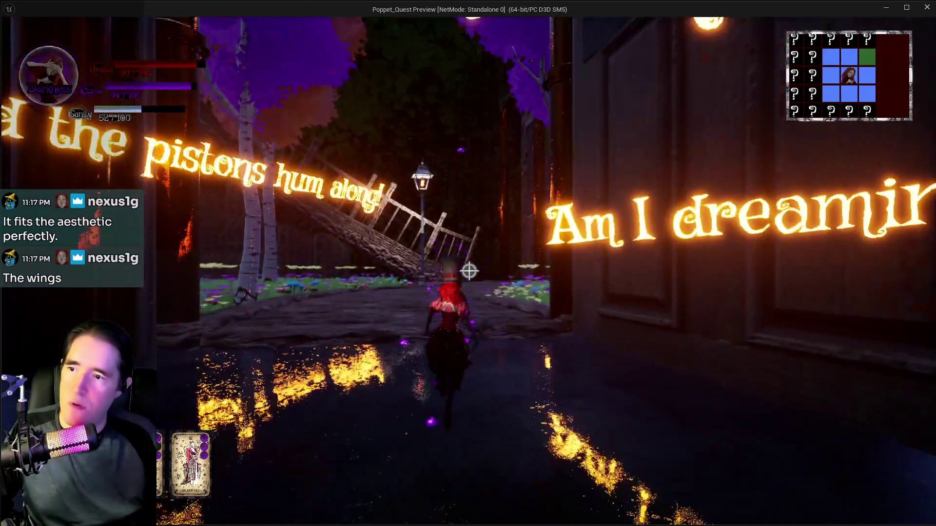
key("w")
- Continue past the wooden railing and gnome statue into the flower bed
left_click(468, 271)
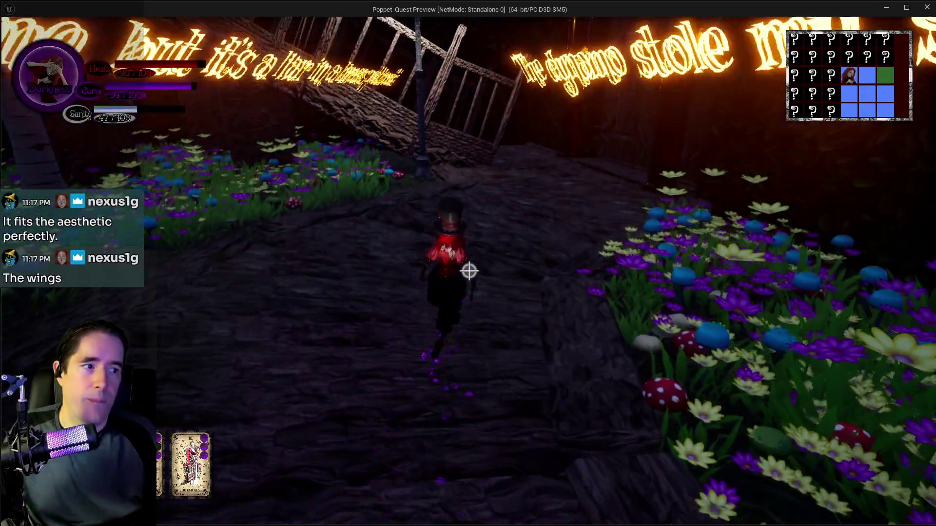
key("w")
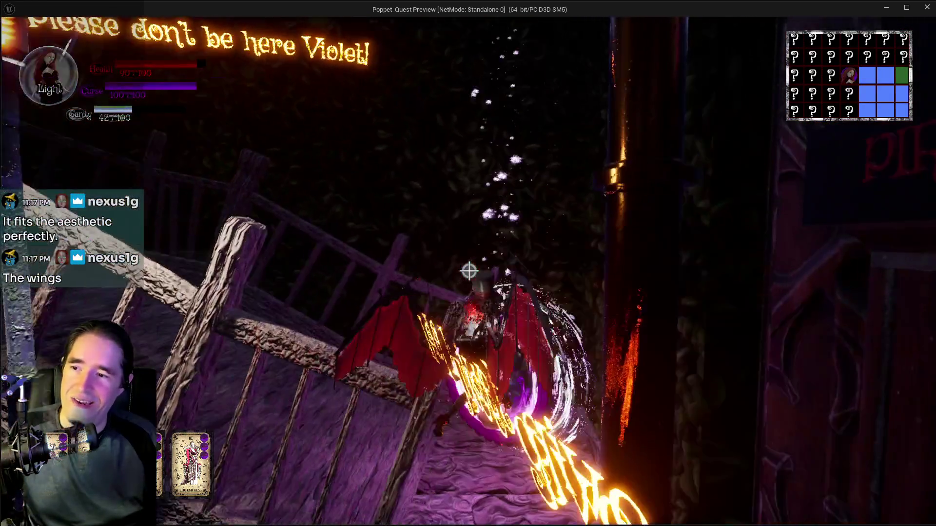
key("w")
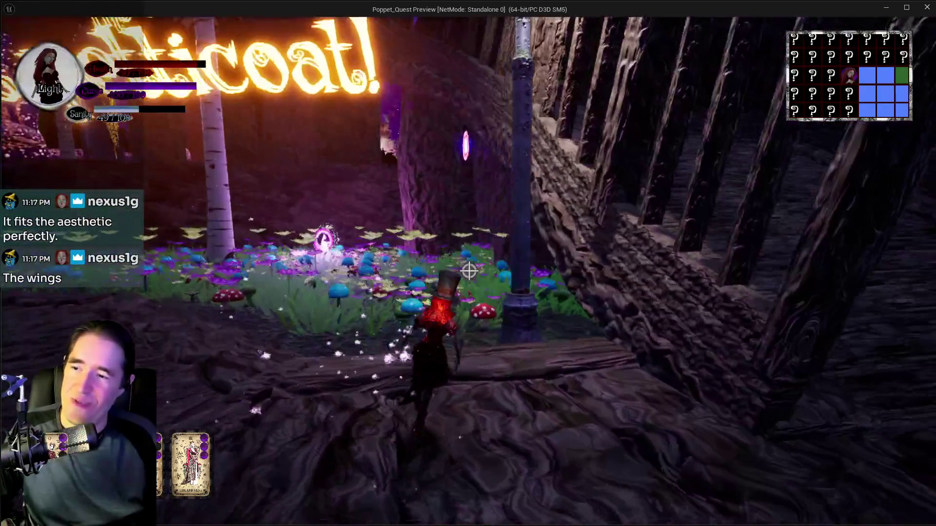
key("w")
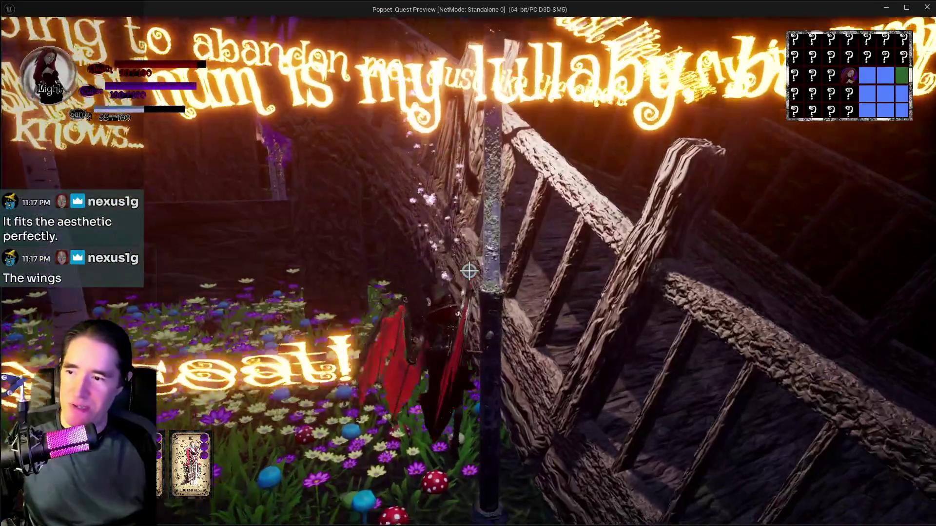
key("w")
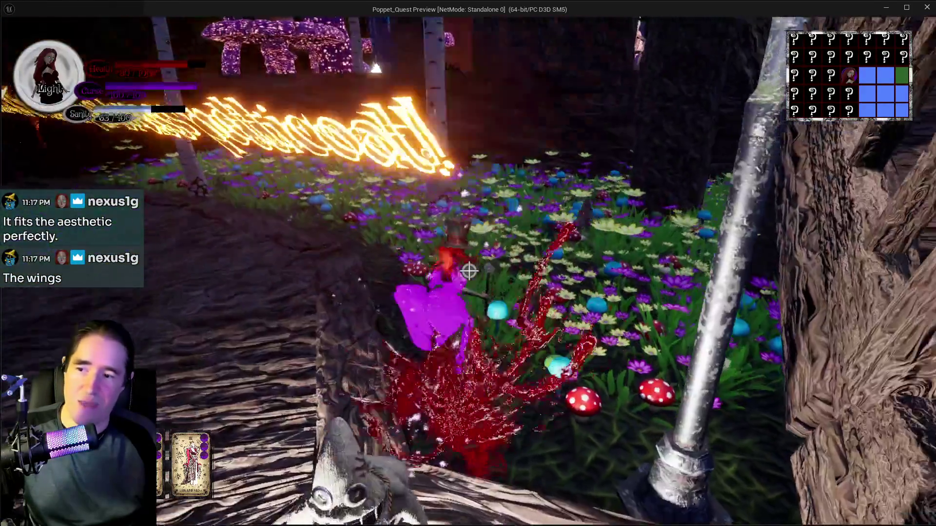
key("w")
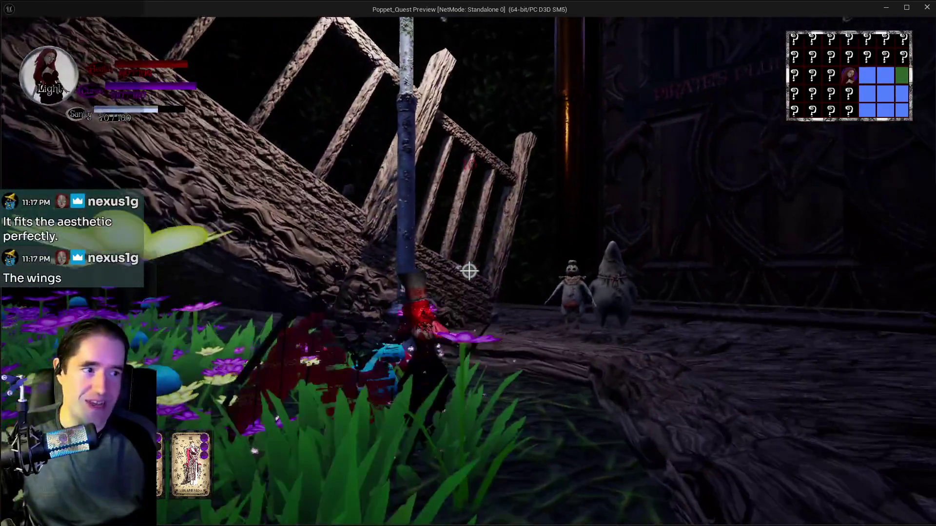
- Pause the game and switch away from the play session to the to-do list
key("Escape")
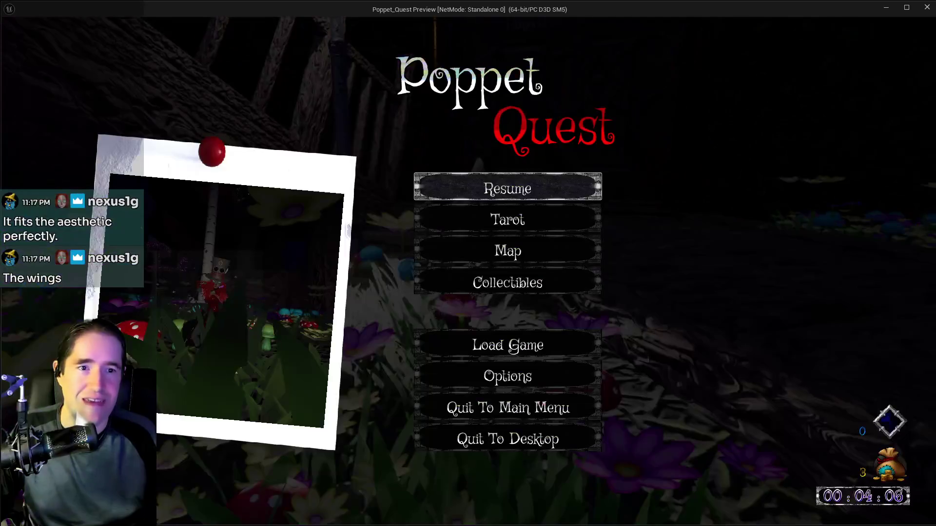
key("alt+Tab")
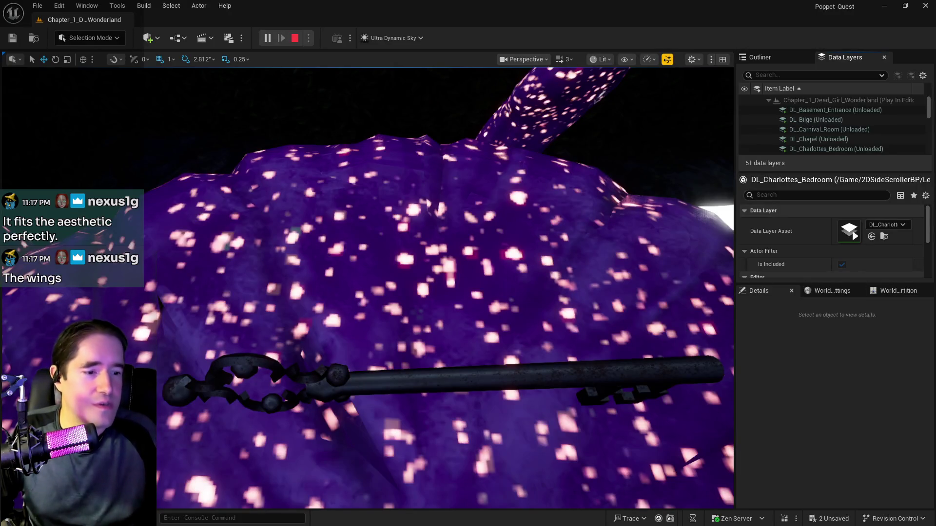
key("alt+Tab")
- On page 7 of the to-do list, add line '42. Clockwork dem' after item 41
left_click_drag(917, 84, 341, 84)
scroll(319, 388, "down", 5)
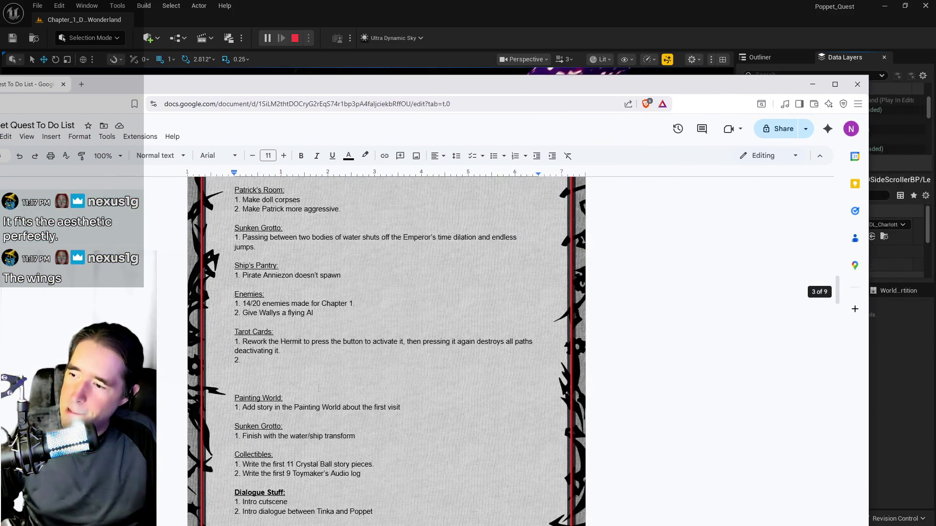
scroll(319, 389, "down", 20)
scroll(172, 440, "down", 15)
scroll(172, 439, "up", 5)
scroll(171, 440, "down", 8)
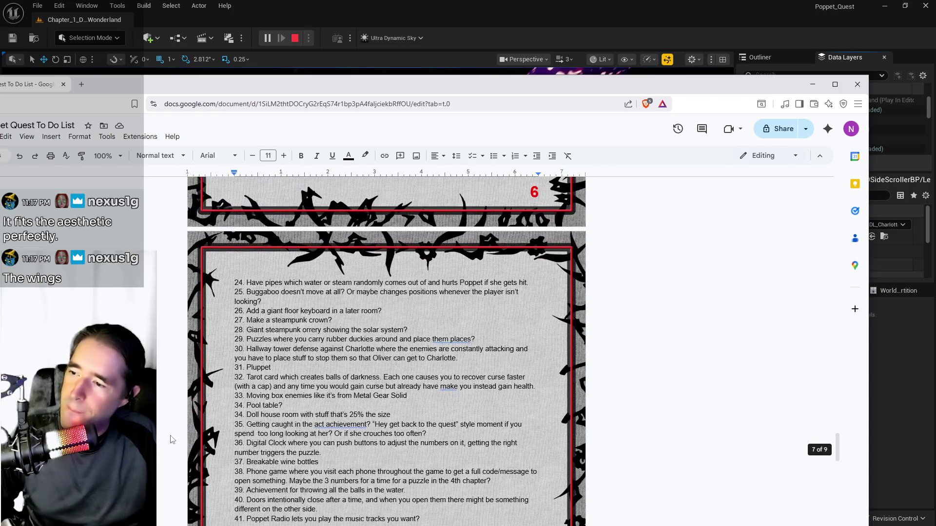
scroll(171, 439, "down", 7)
scroll(171, 440, "up", 3)
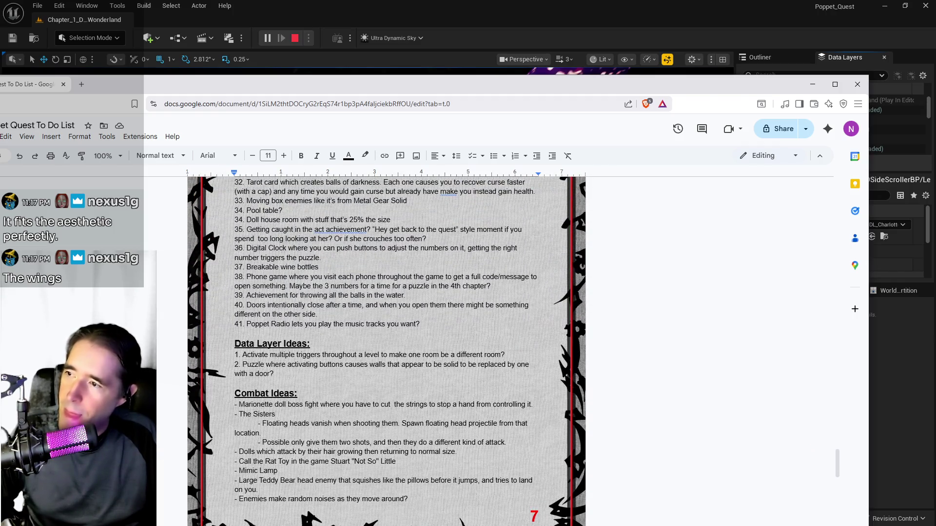
left_click(450, 325)
key("Return")
type("42. C")
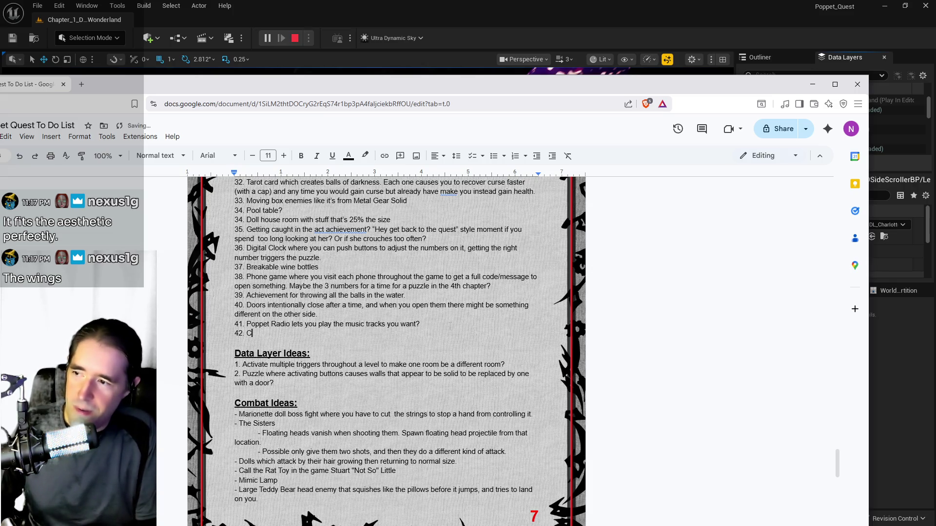
type("lockwork dem")
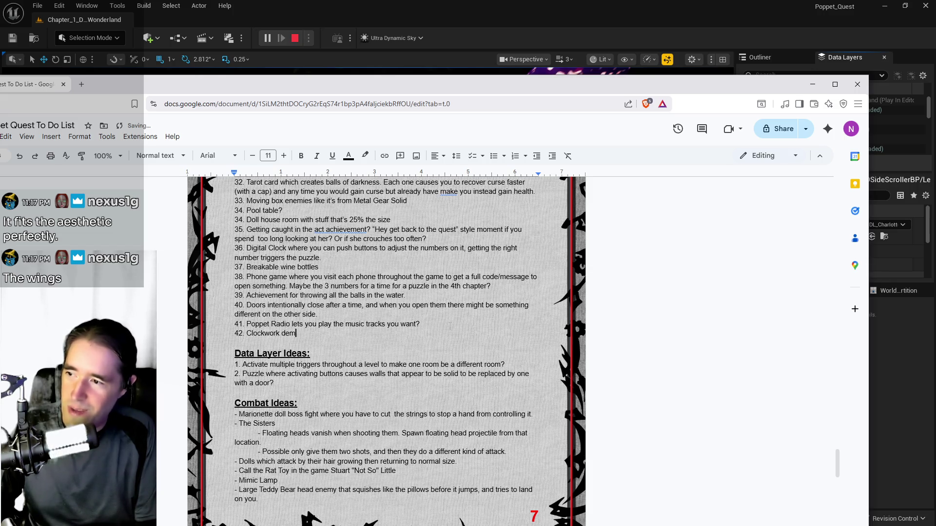
left_click_drag(605, 87, 935, 97)
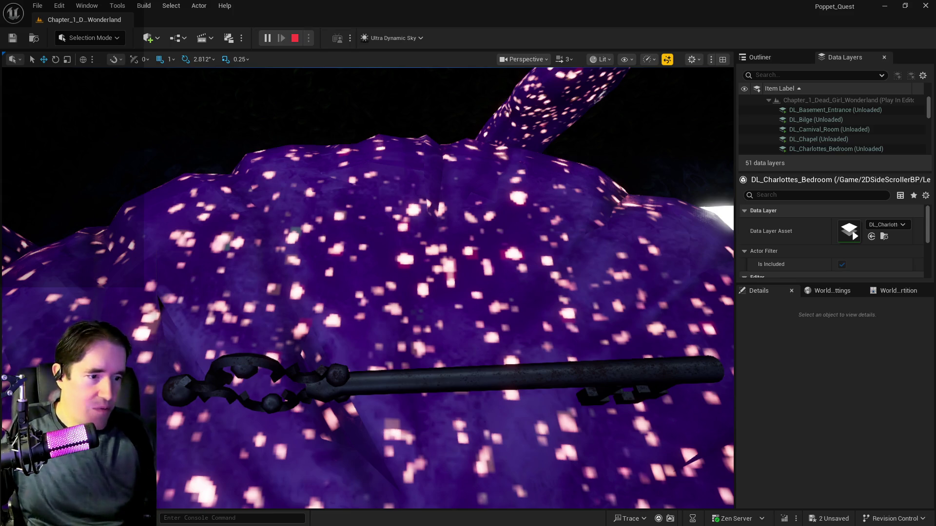
- Resume the paused preview and run over the bridge and purple crystal ground into the corridor
key("alt+Tab")
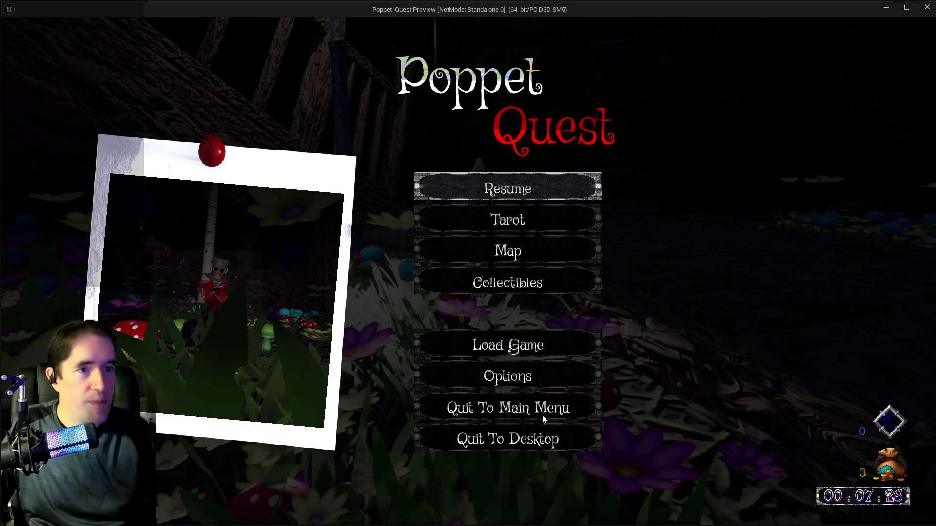
left_click(478, 187)
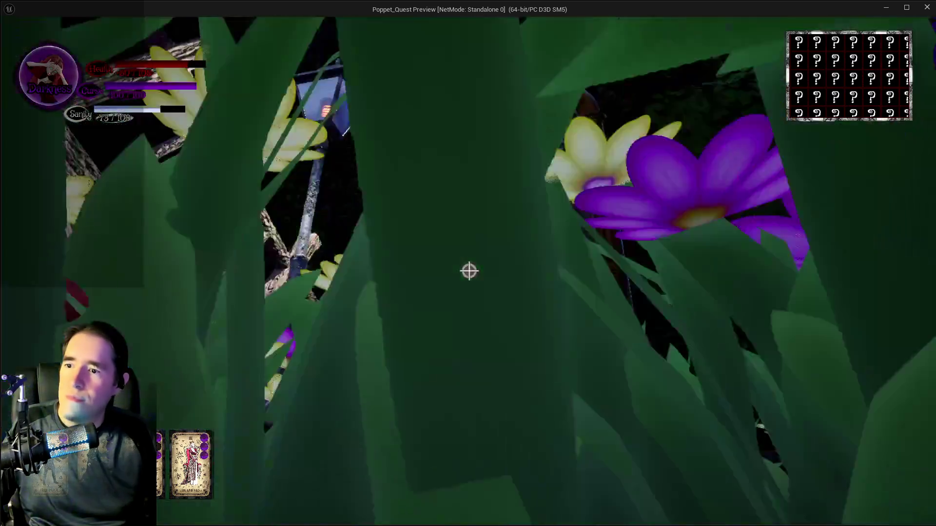
key("w")
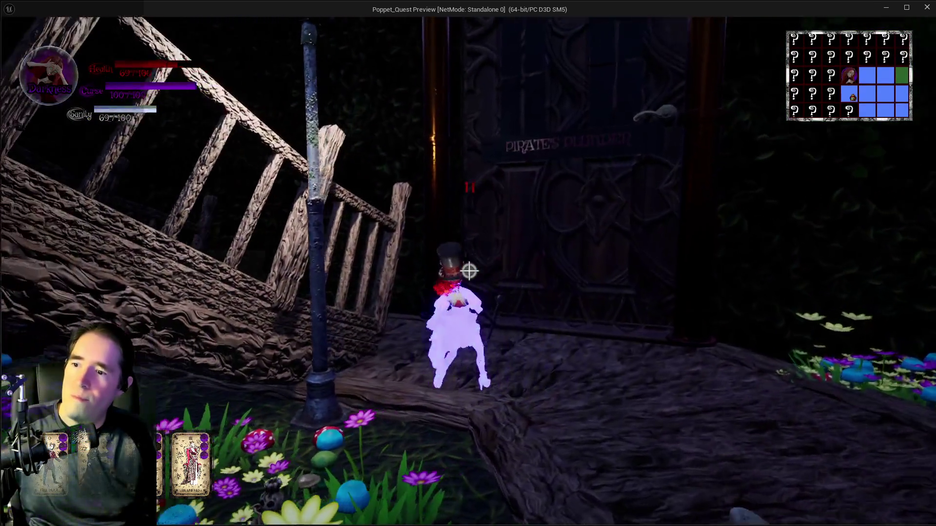
key("w")
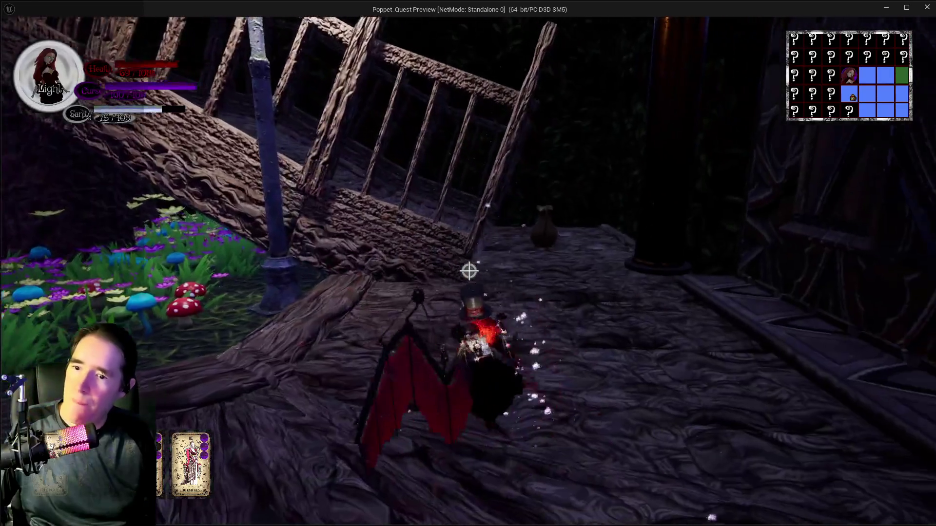
key("w")
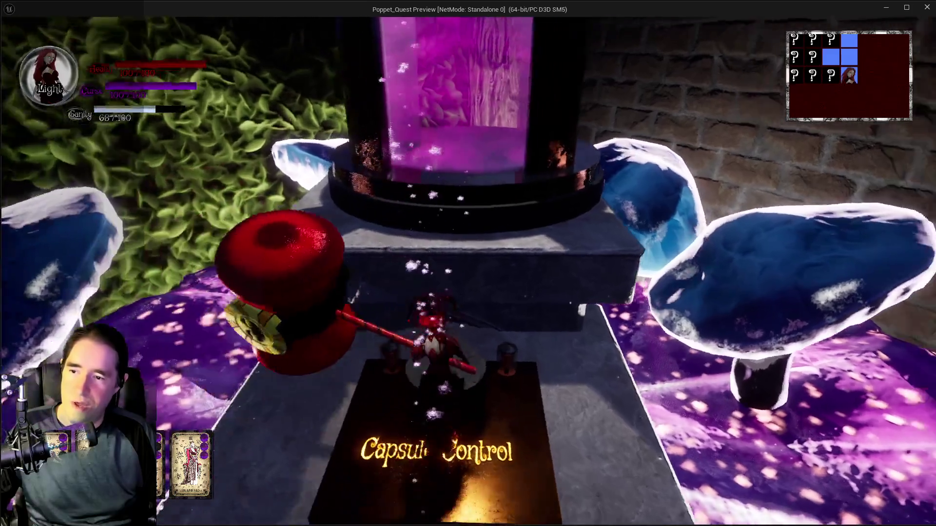
key("w")
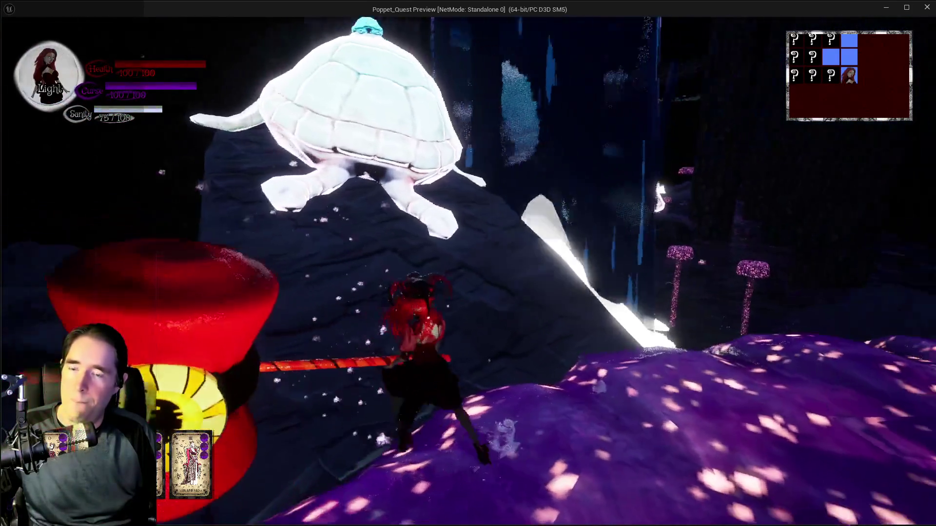
key("w")
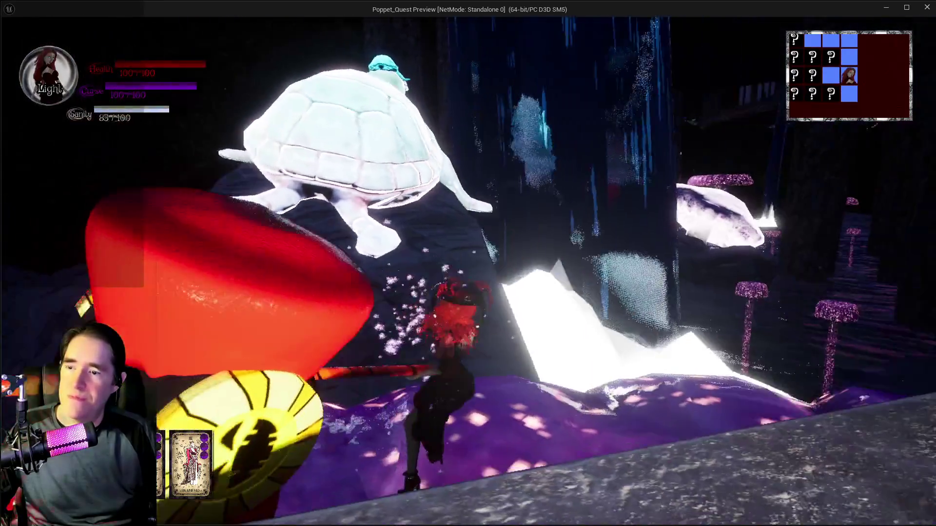
key("w")
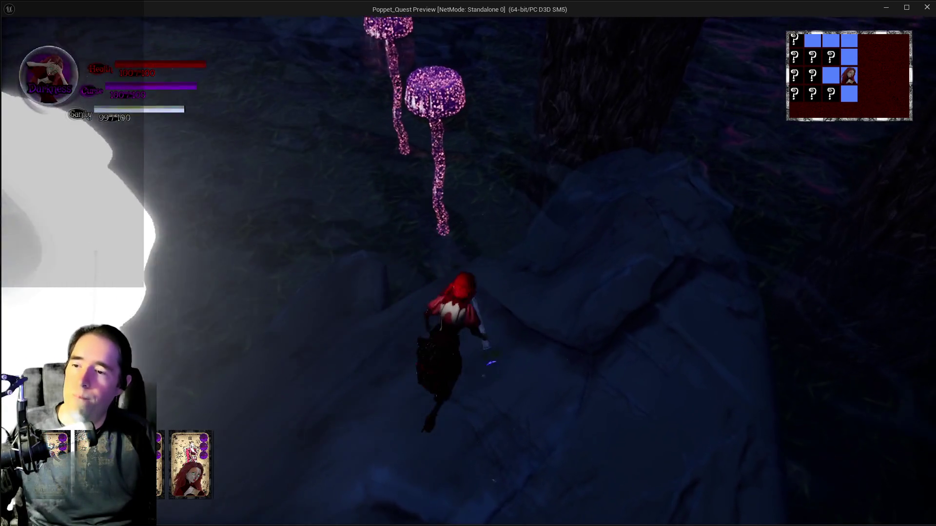
- Climb the glowing purple mushroom, then cross the lit rocks into the next forest area
key("w")
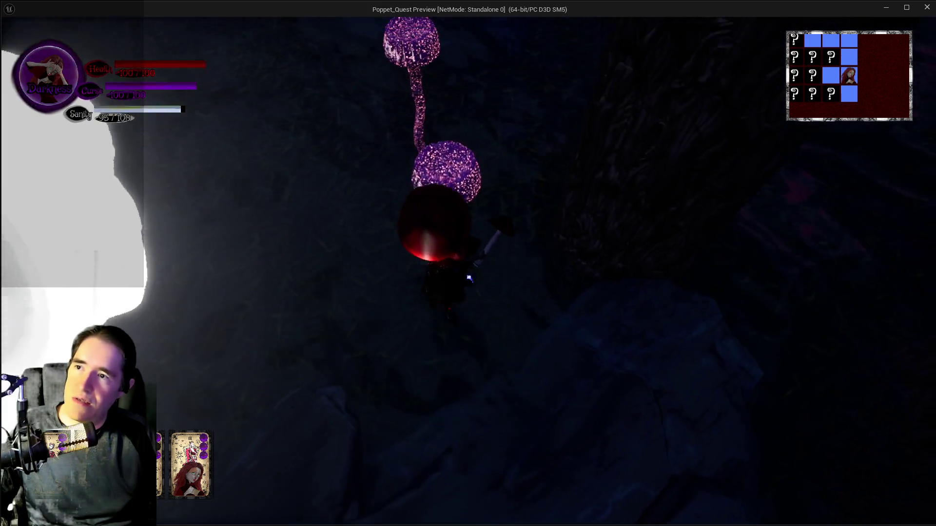
key("w")
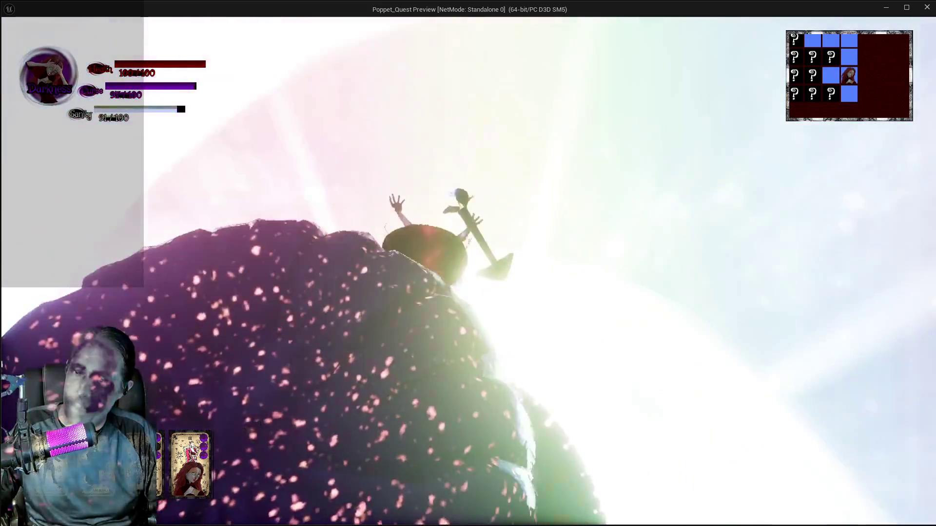
key("w")
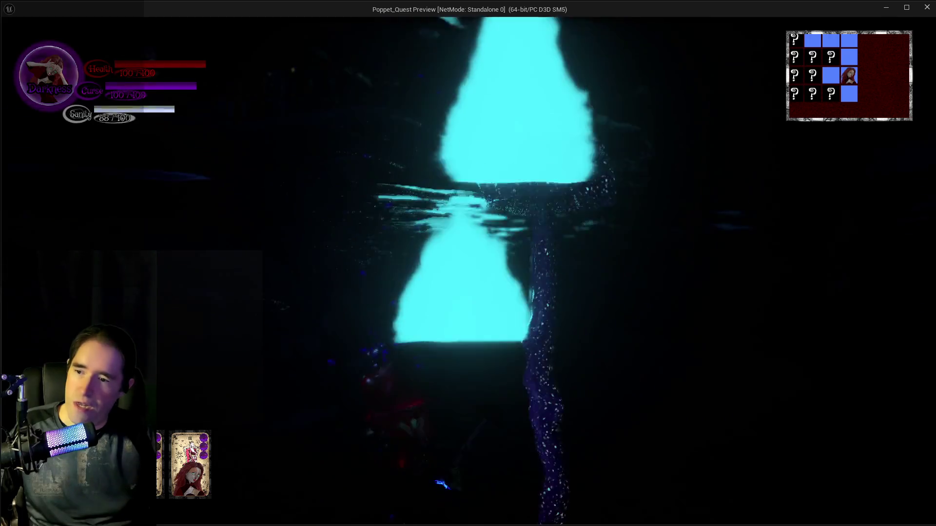
key("w")
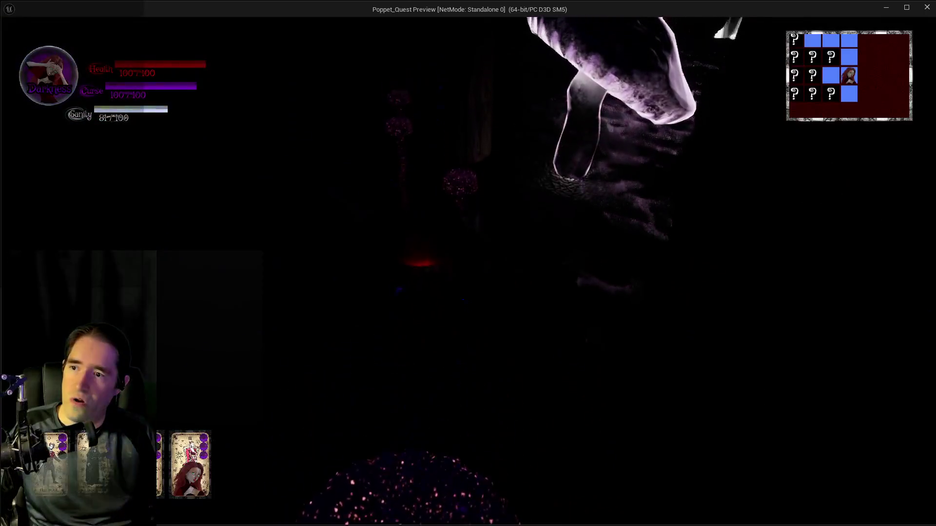
key("w")
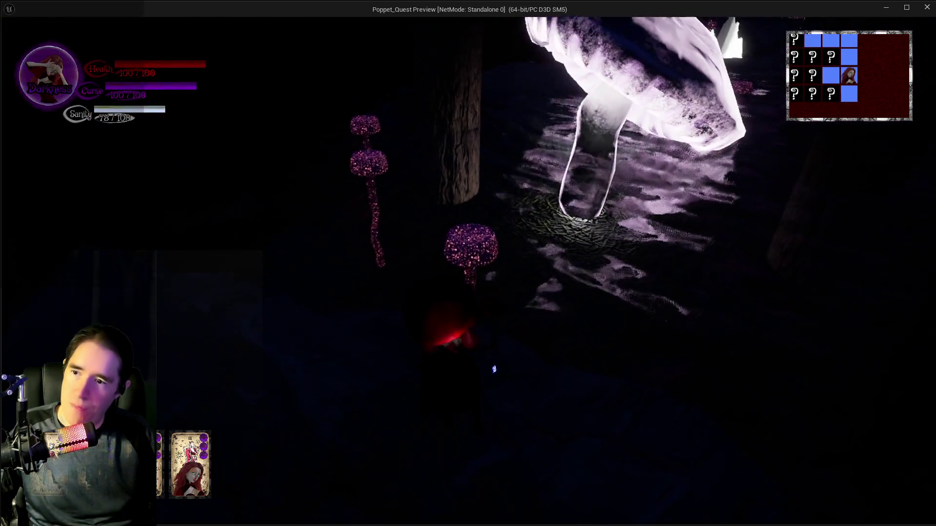
key("w")
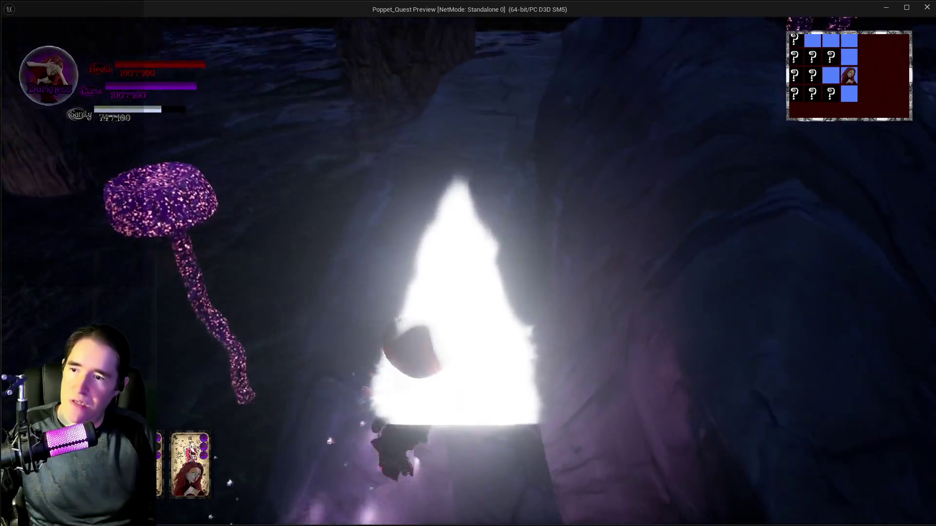
key("w")
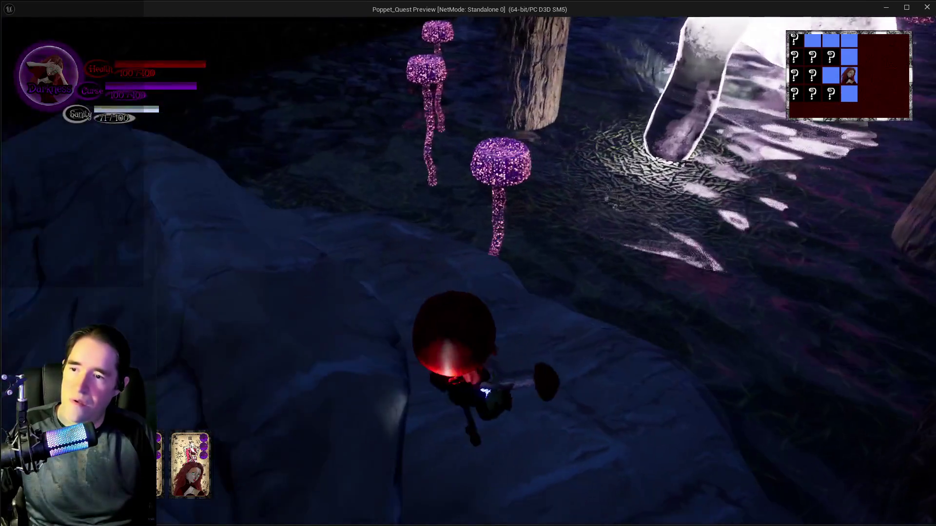
key("w")
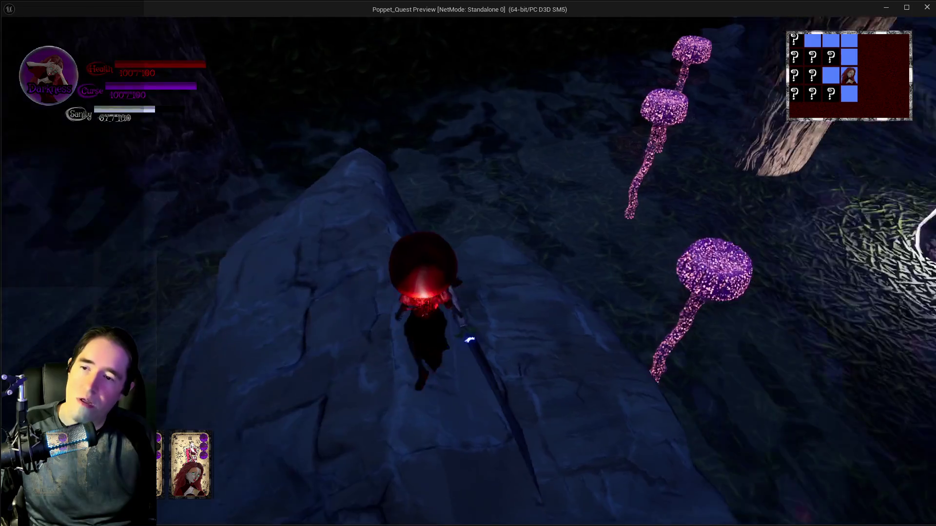
- Walk through the mushroom rooms past the large tree along the stone path to the pink mushrooms
key("w")
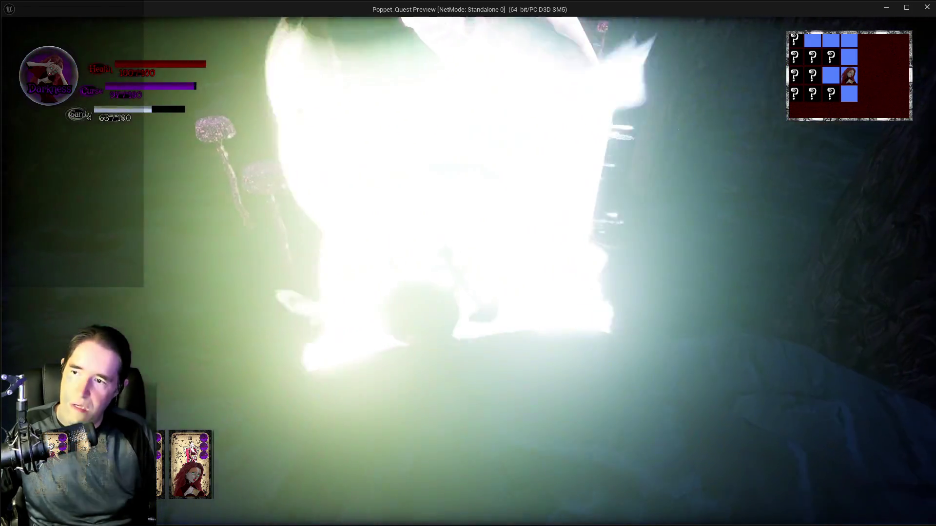
key("w")
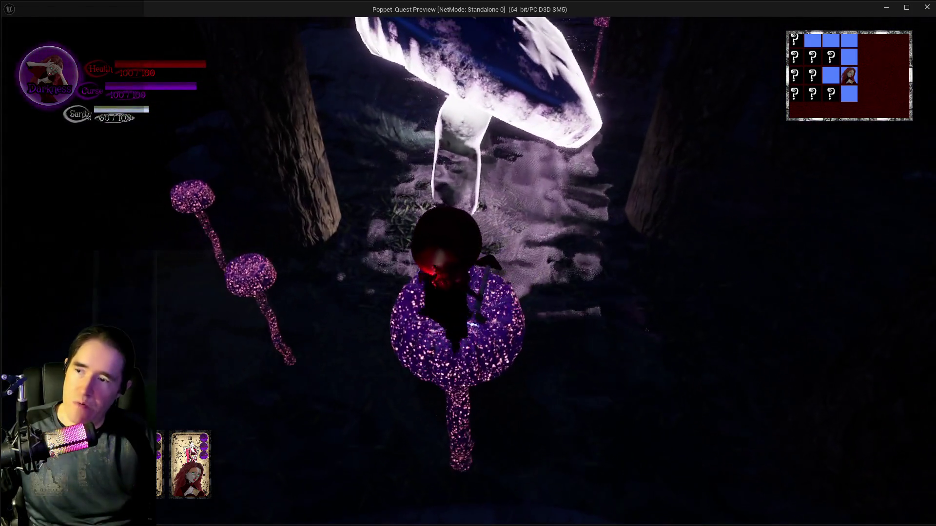
key("w")
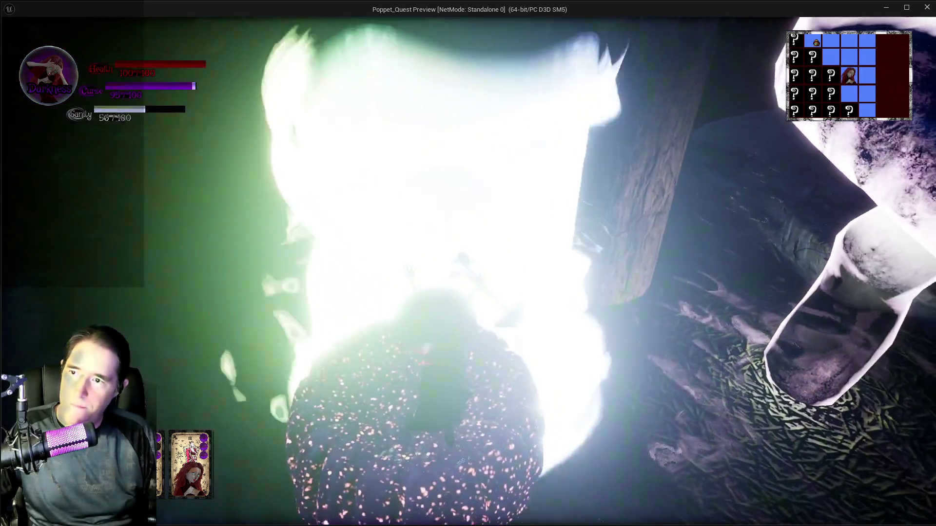
key("w")
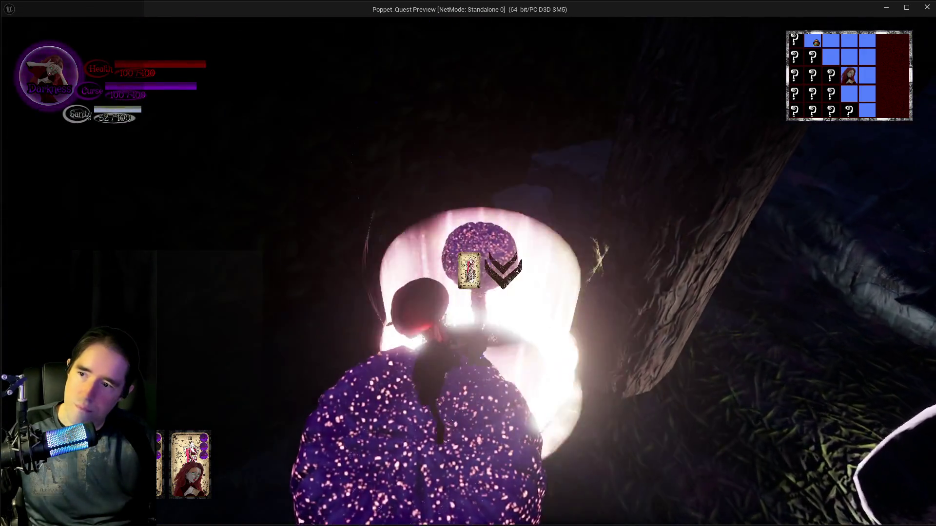
key("w")
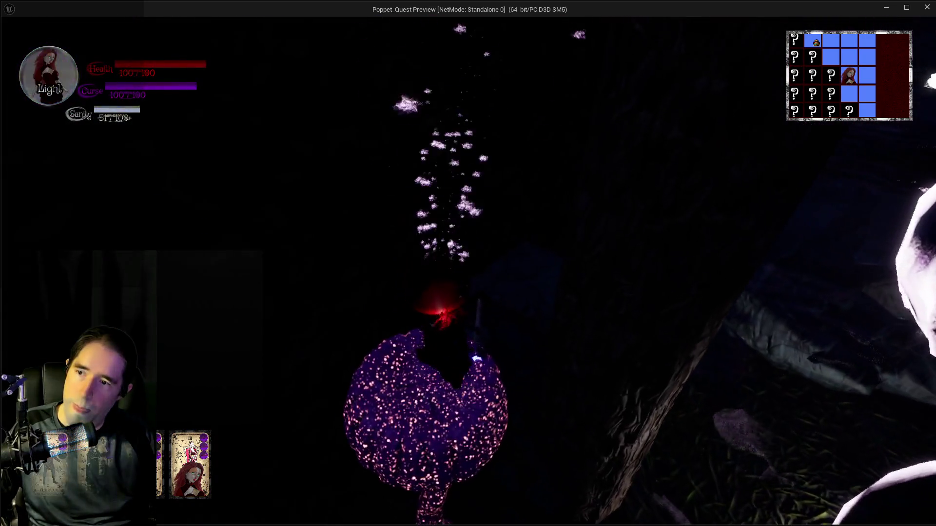
key("w")
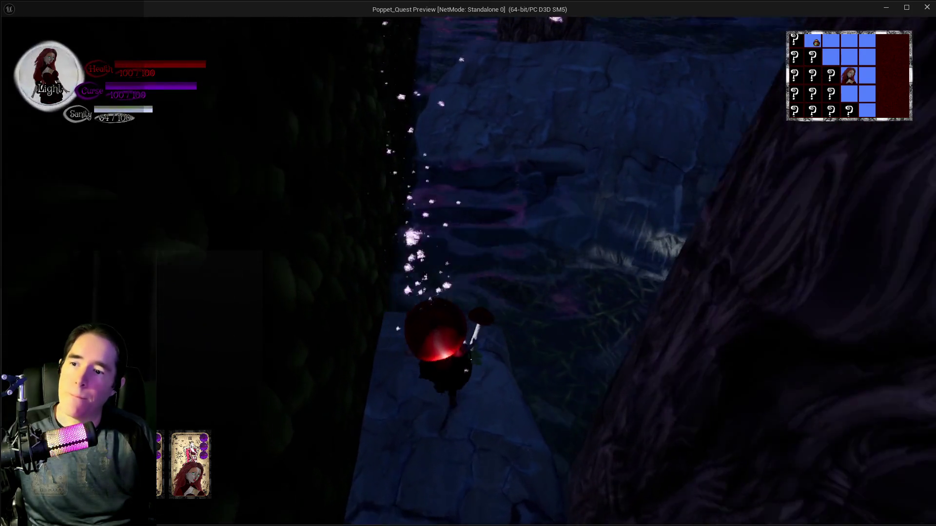
key("w")
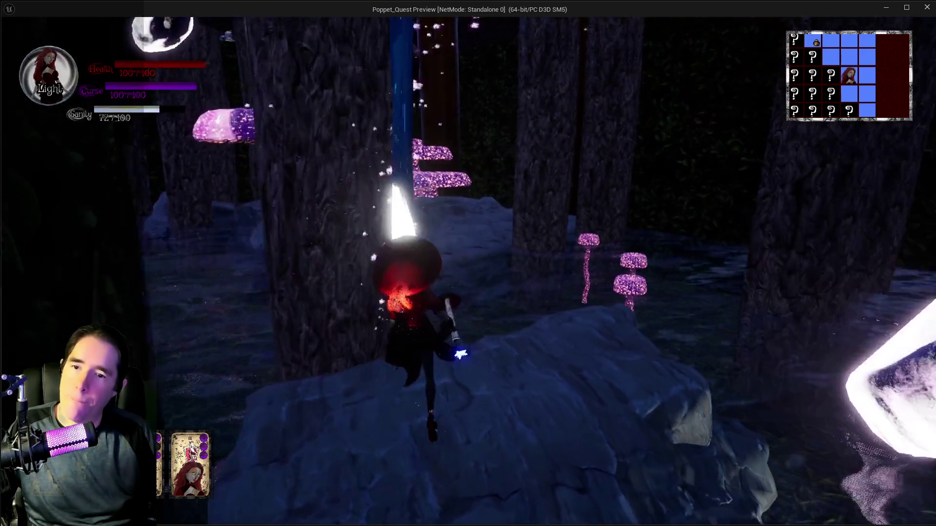
key("w")
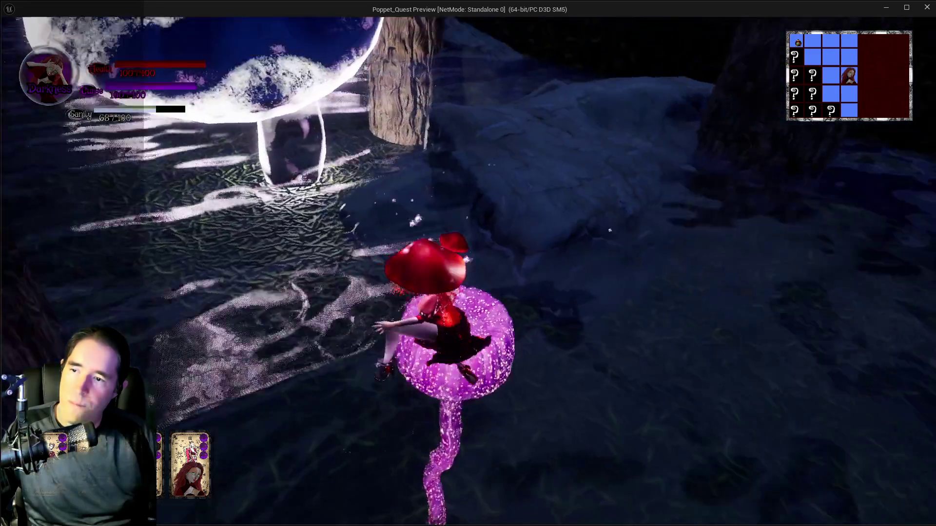
key("s")
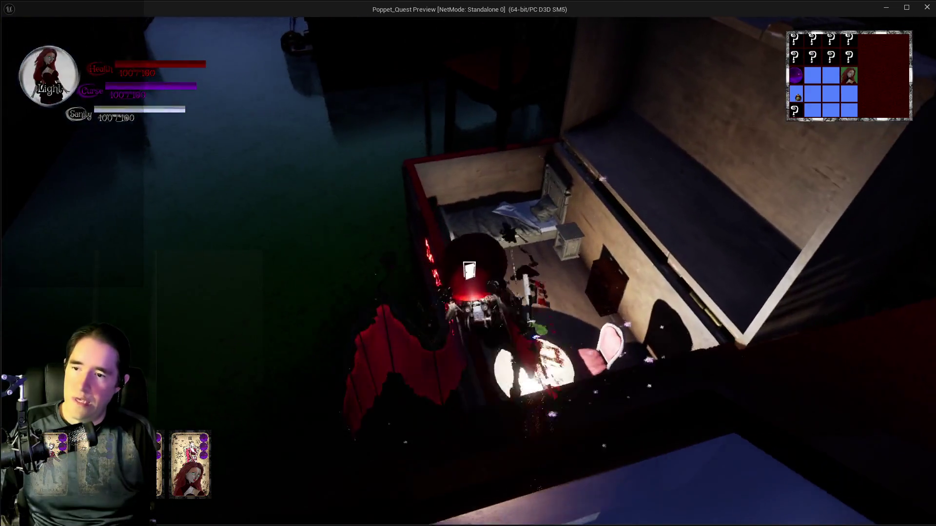
- Leave the box bedroom and walk the flower path past the purple portal onto the boardwalk
key("e")
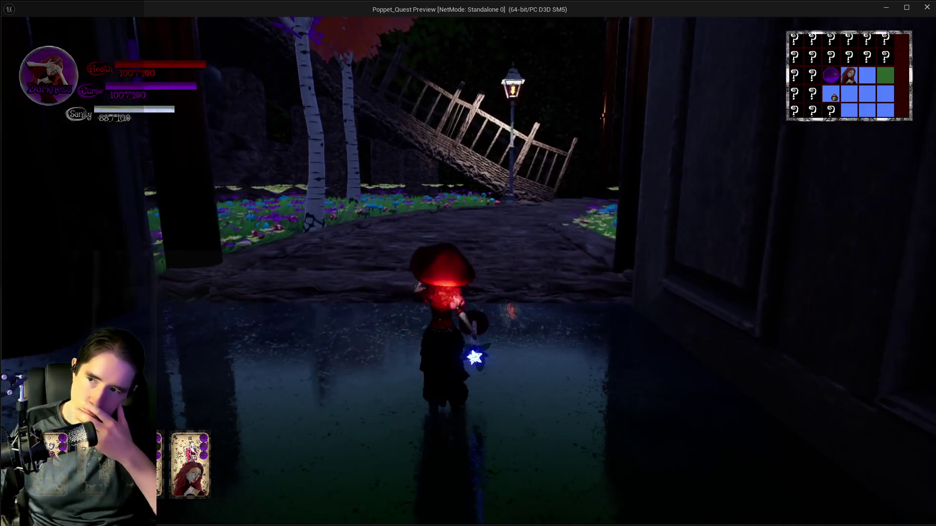
key("w")
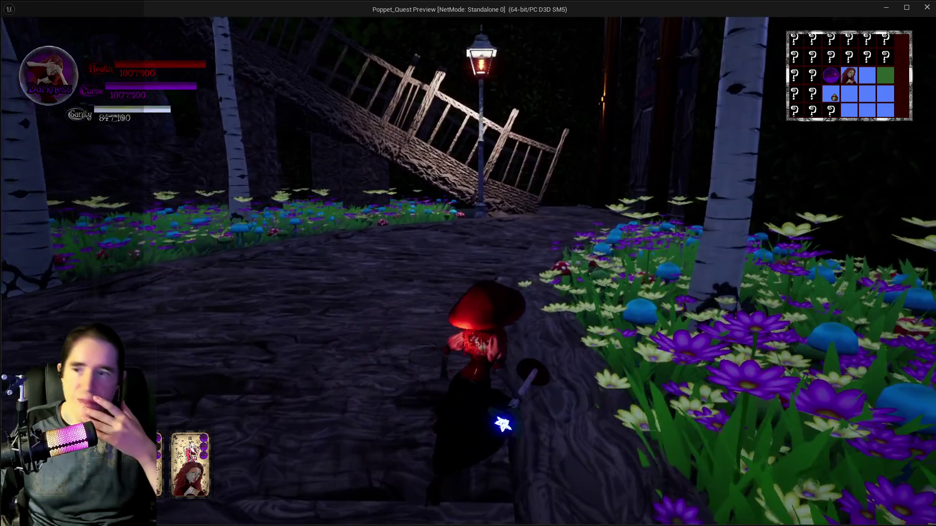
key("w")
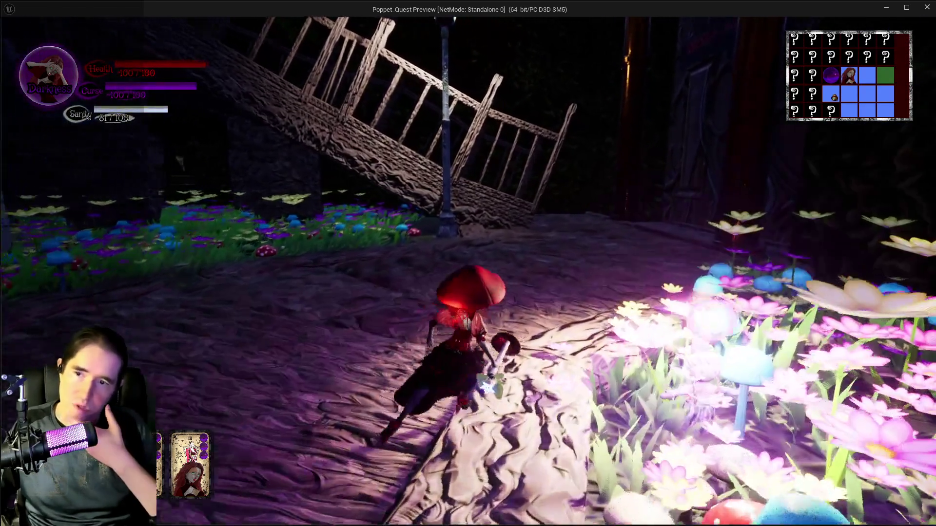
key("w")
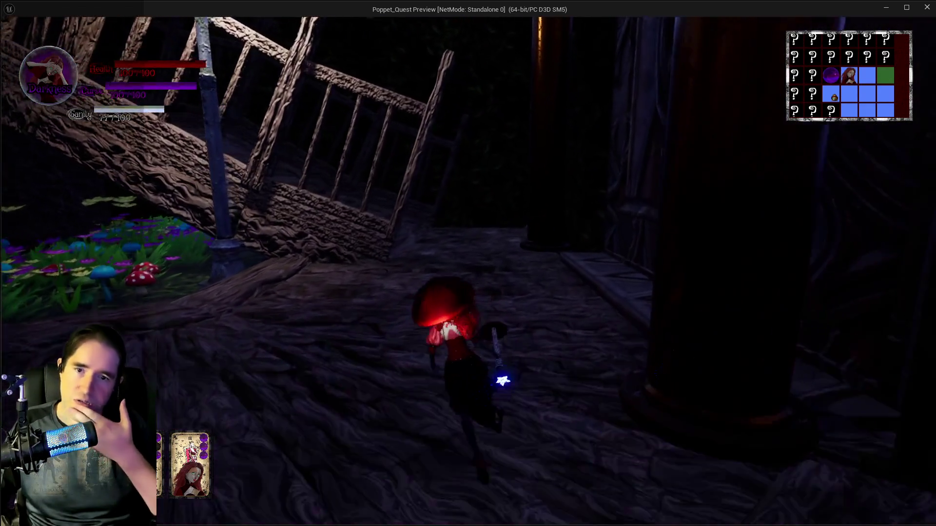
key("w")
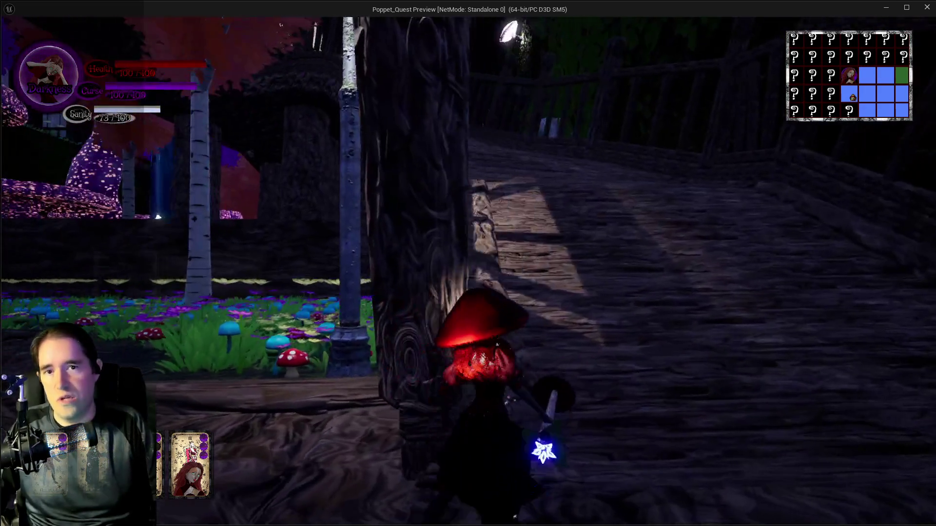
key("e")
- Walk up the moonlit boardwalk toward the archway and past the flowerbed
key("w")
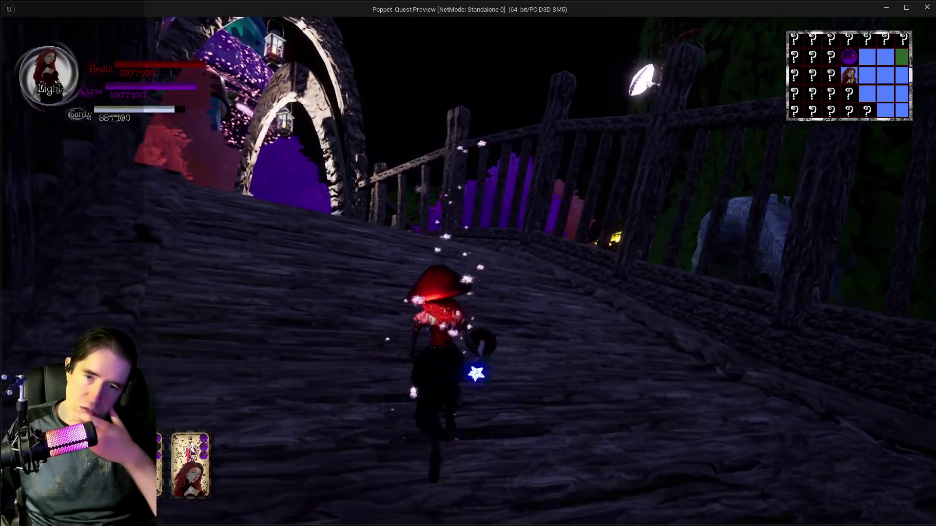
key("w")
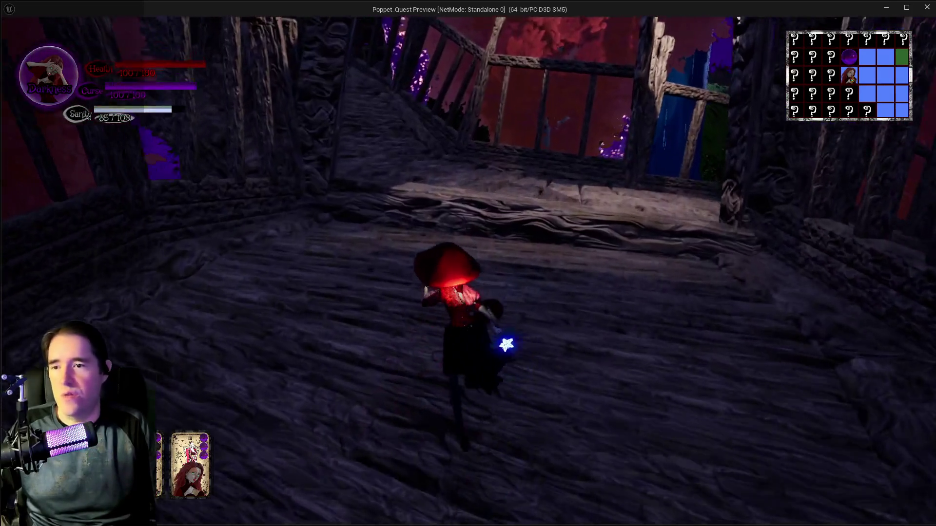
key("w")
key("e")
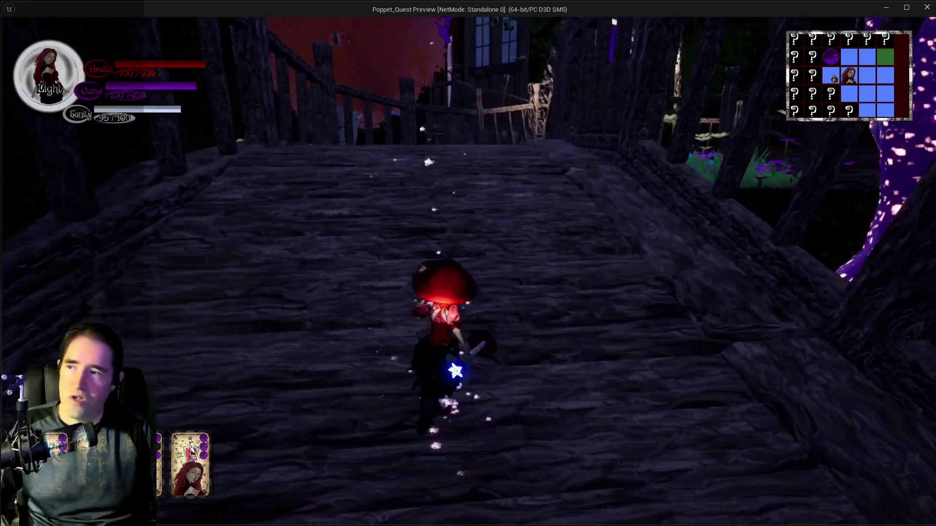
key("w")
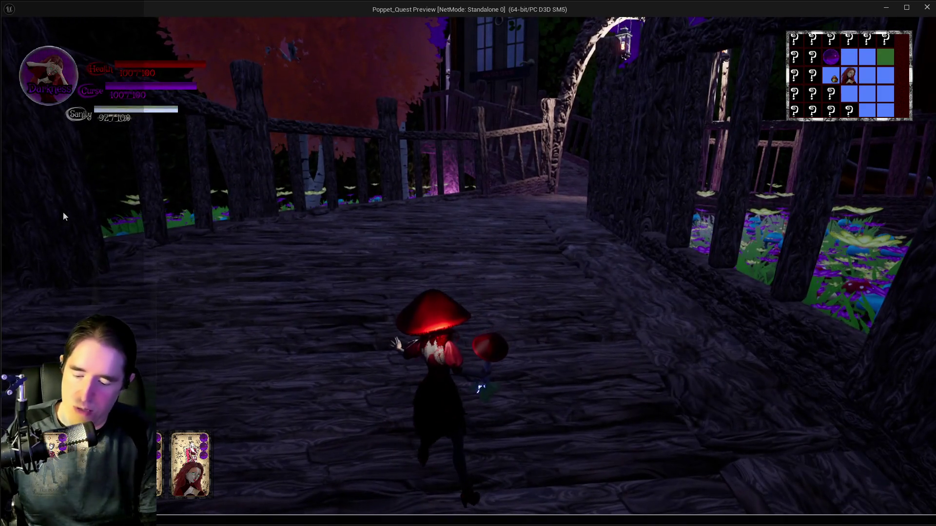
key("w")
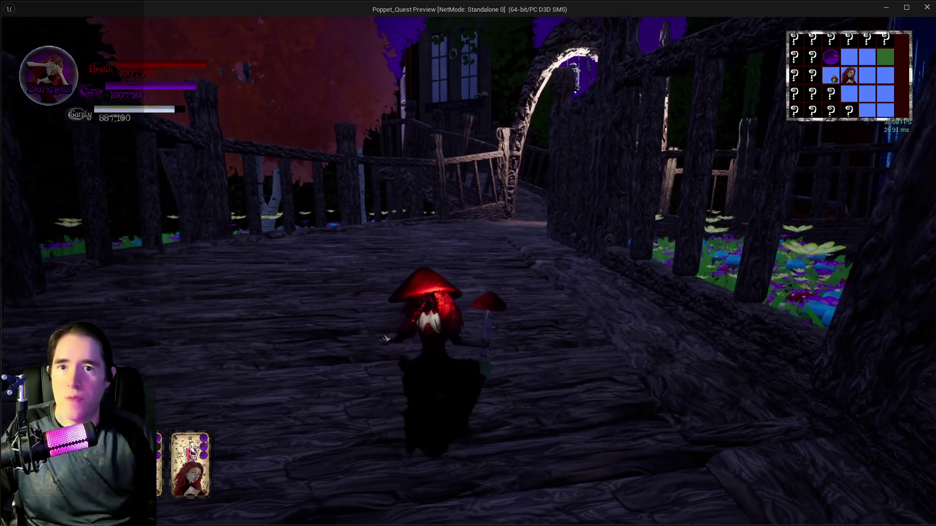
key("w")
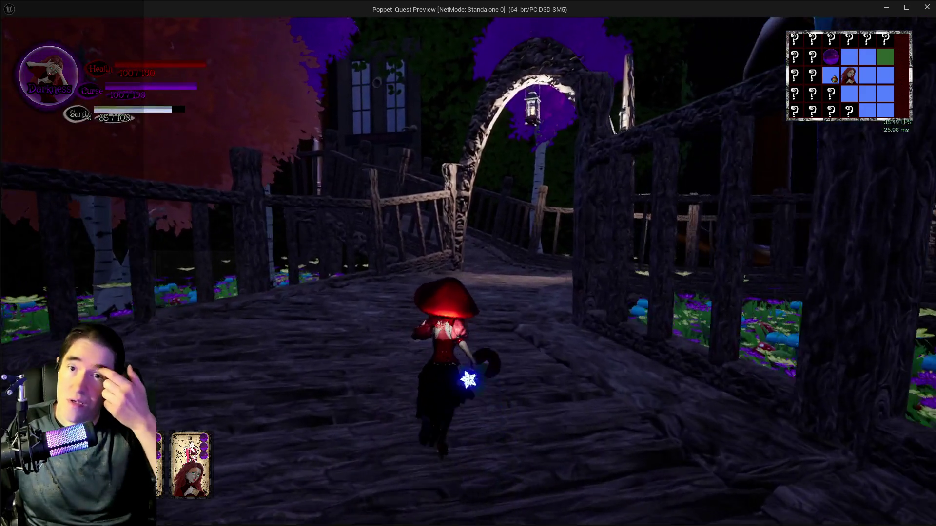
key("w")
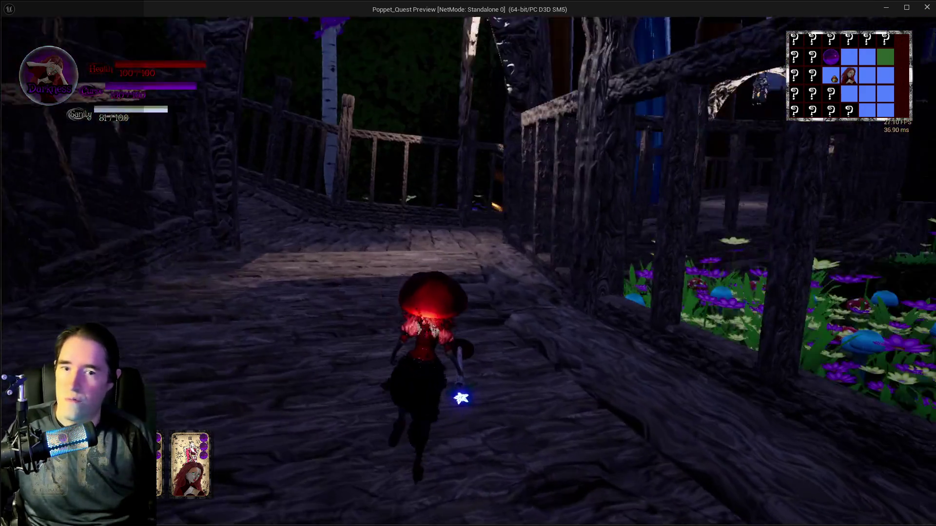
- Head down the long boardwalk, leap and glide on the bat wings, and keep running
key("w")
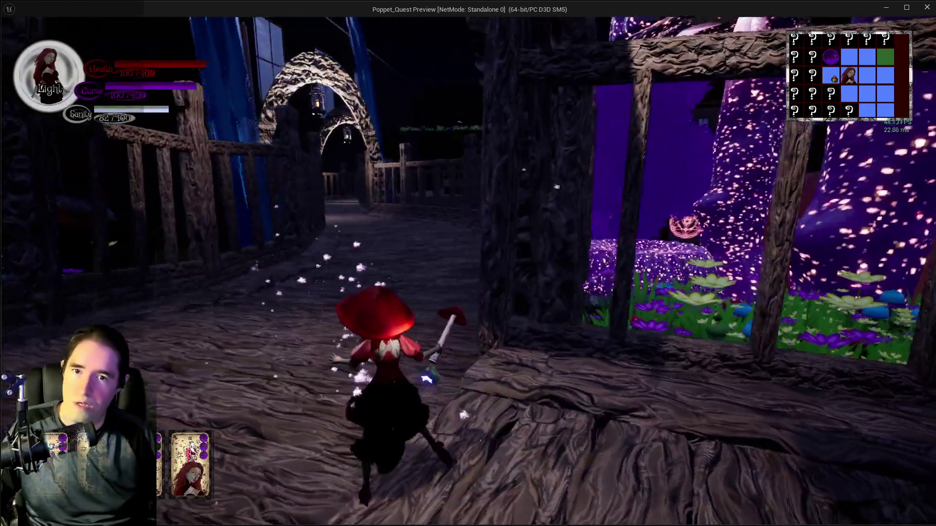
key("w")
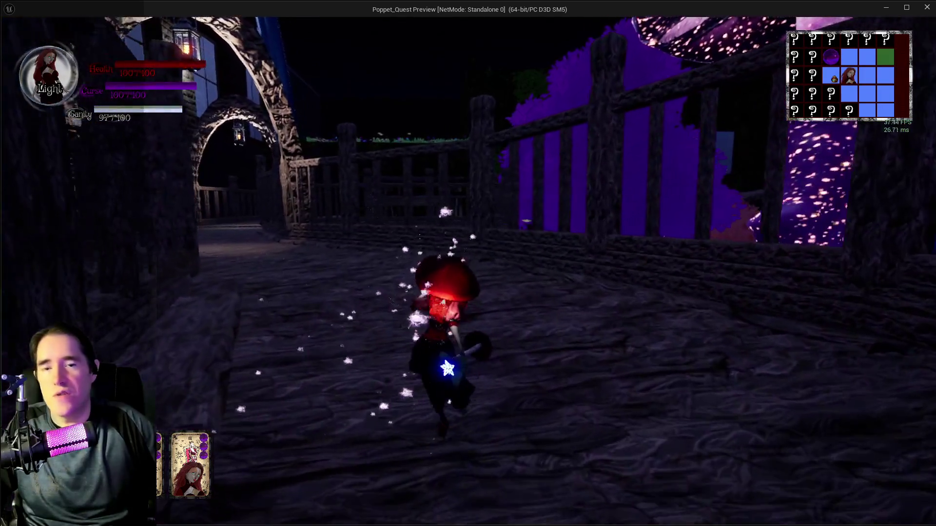
key("w")
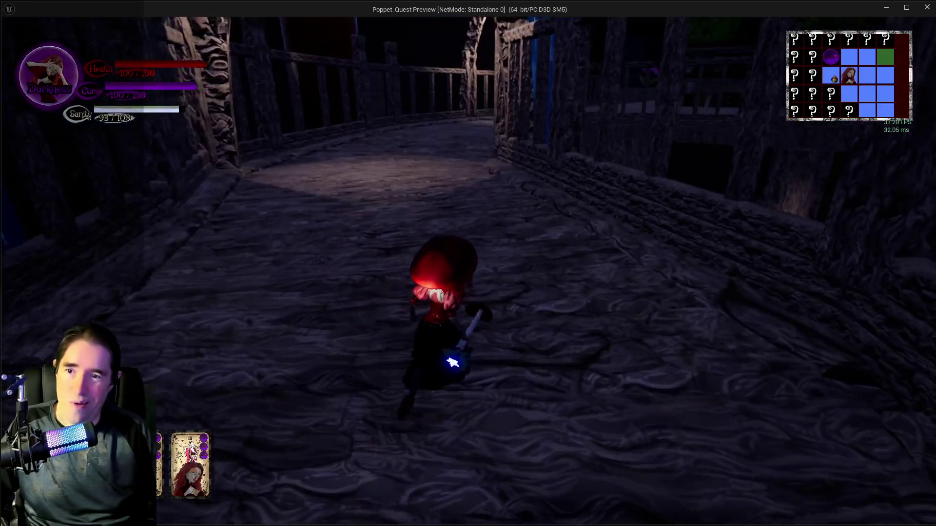
key("w")
key("space")
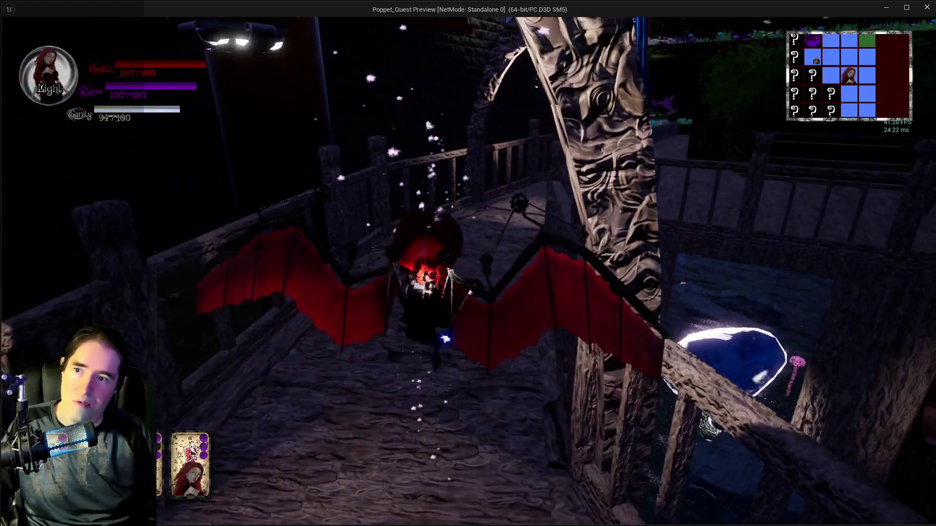
key("w")
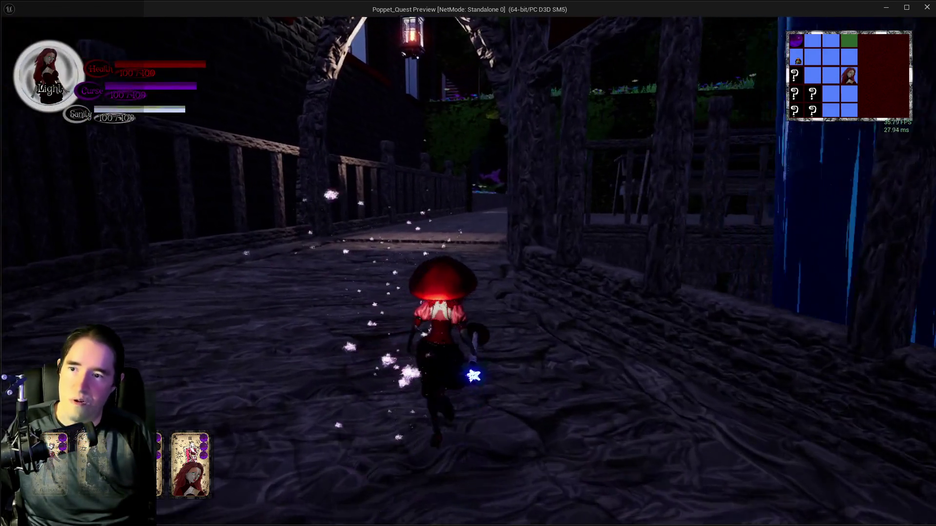
- Run past the picnic table and along the hedge, then jump onto and cross the flower ledge
key("w")
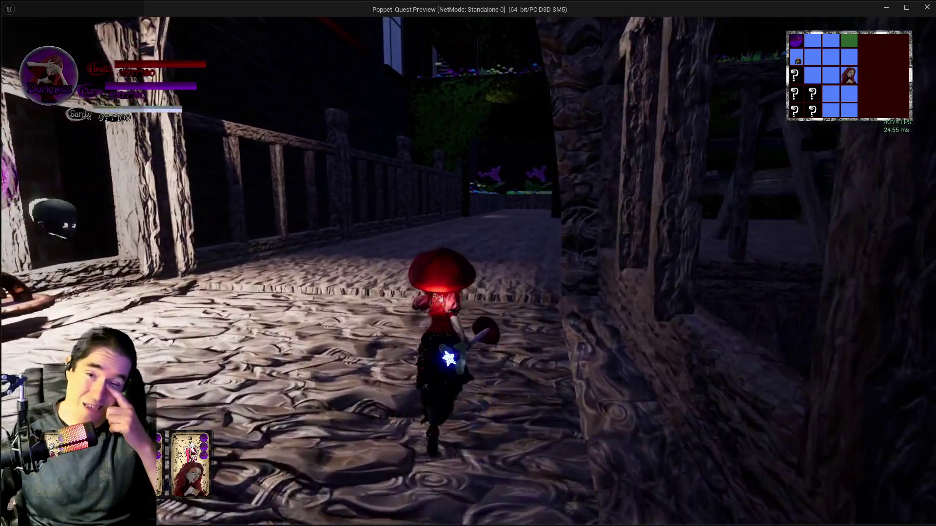
key("w")
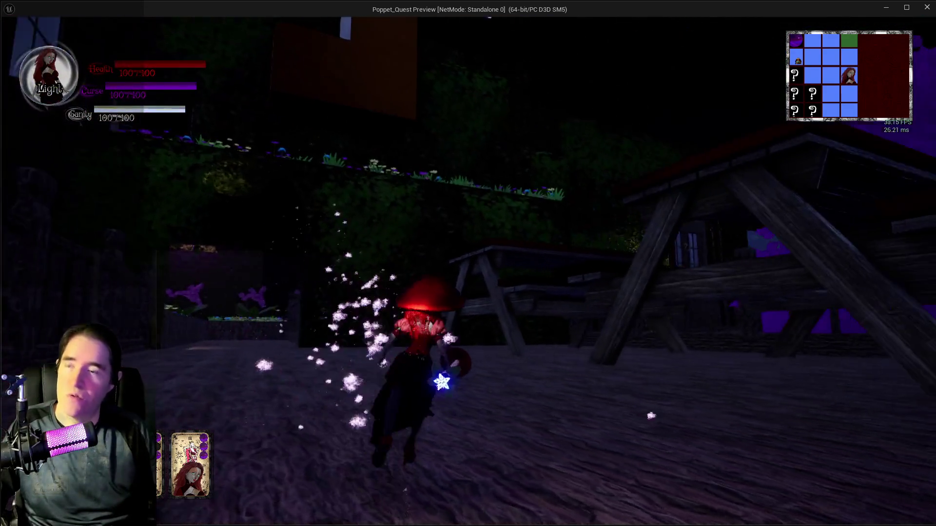
key("w")
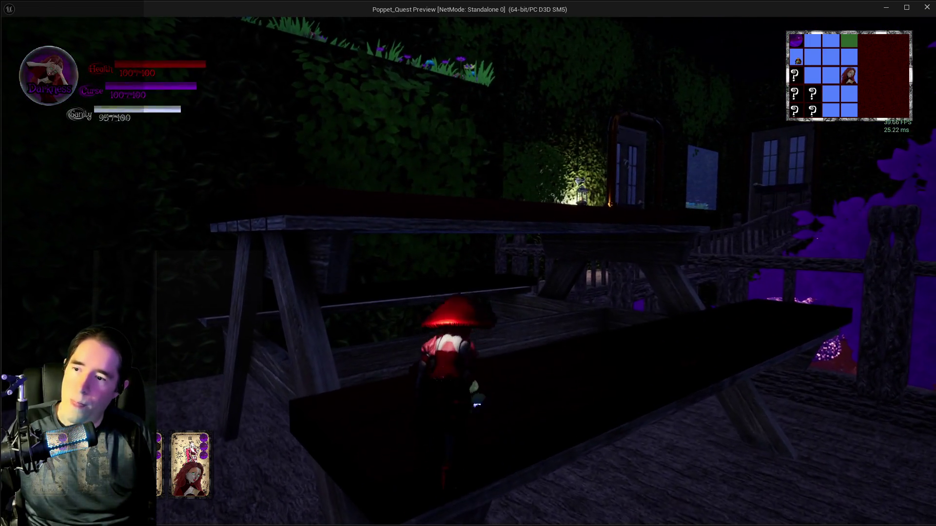
key("w")
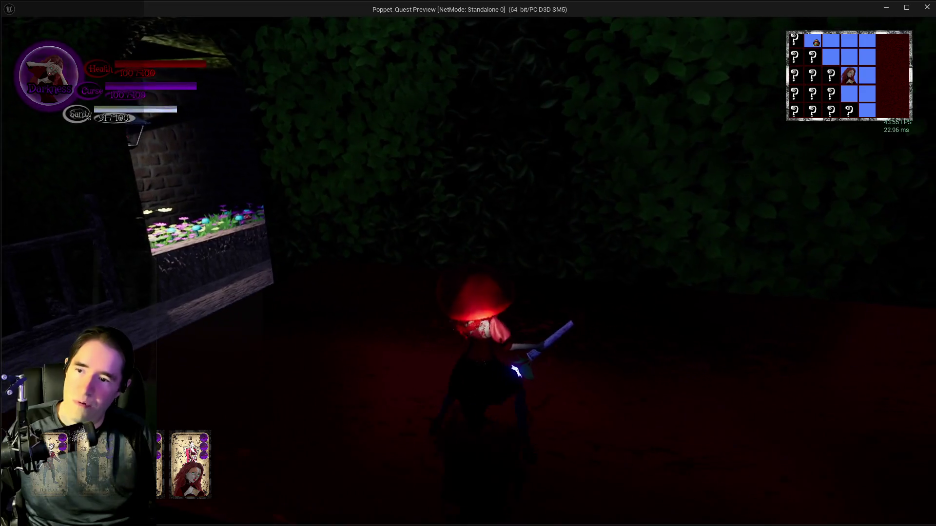
key("w")
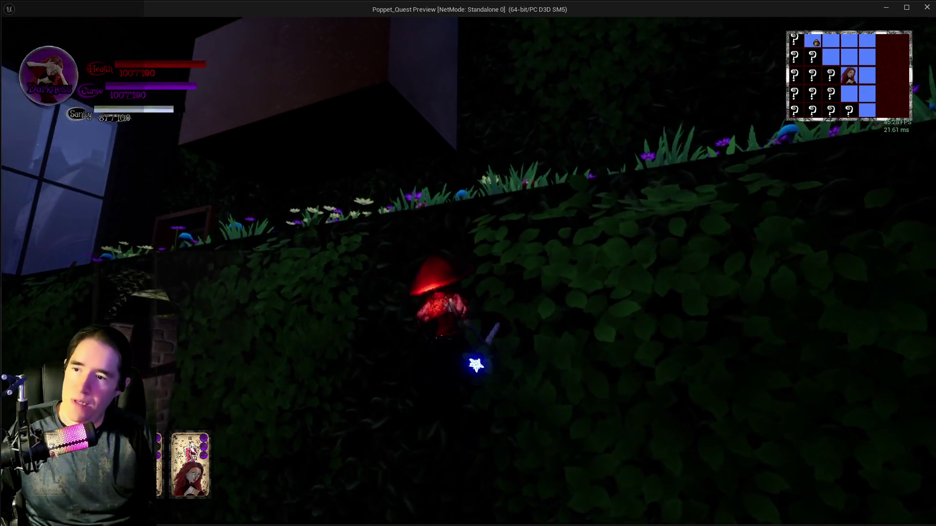
key("w")
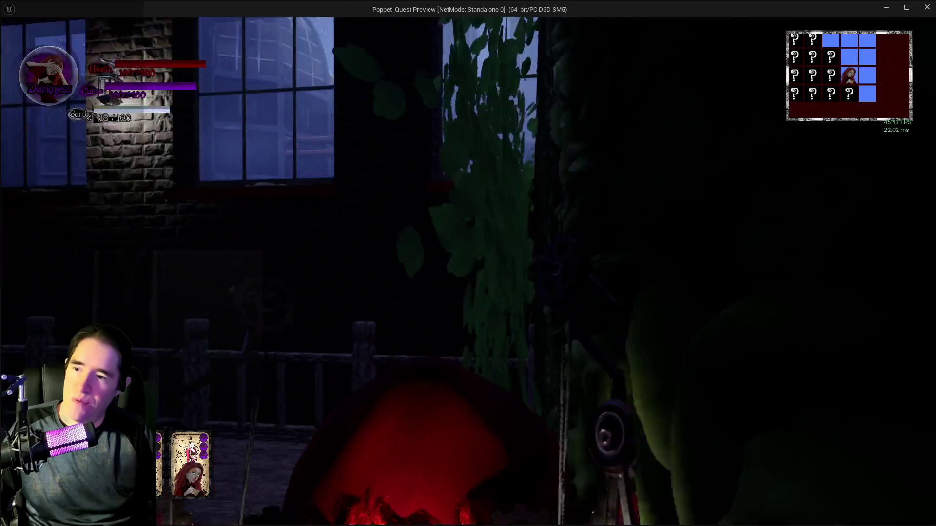
key("w")
key("w")
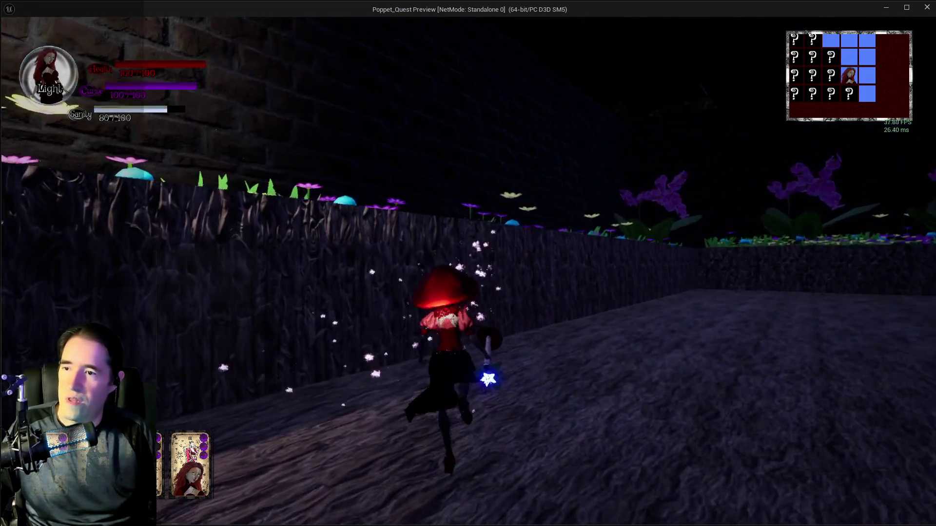
key("space")
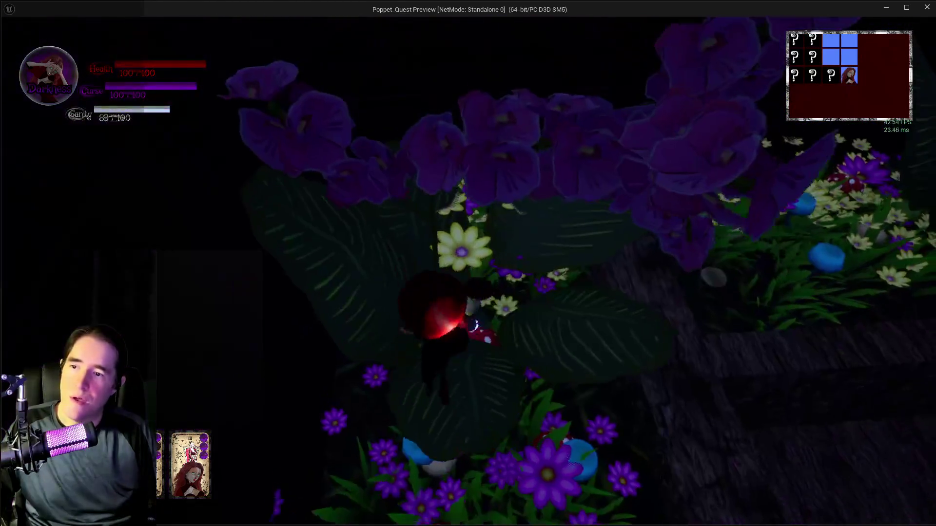
key("w")
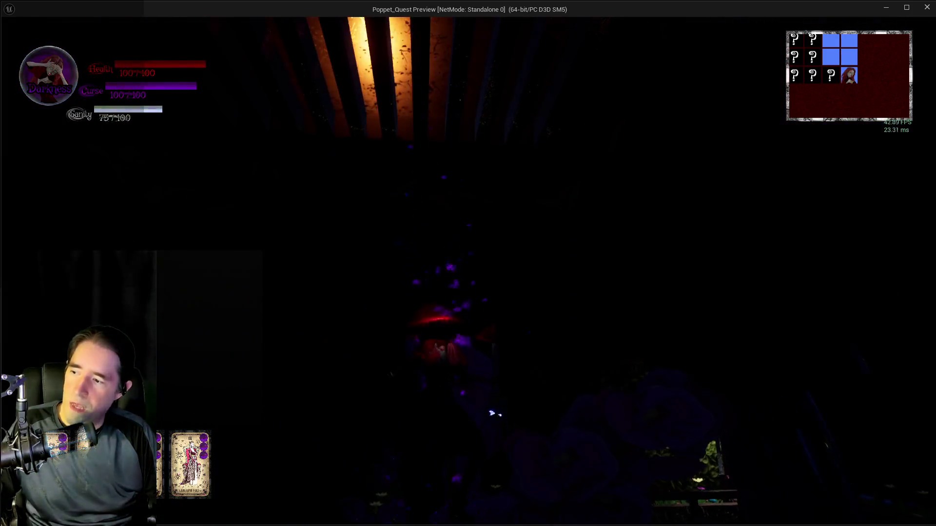
- Walk under the pergola and swing the red hammer down the corridor into the dark room
key("w")
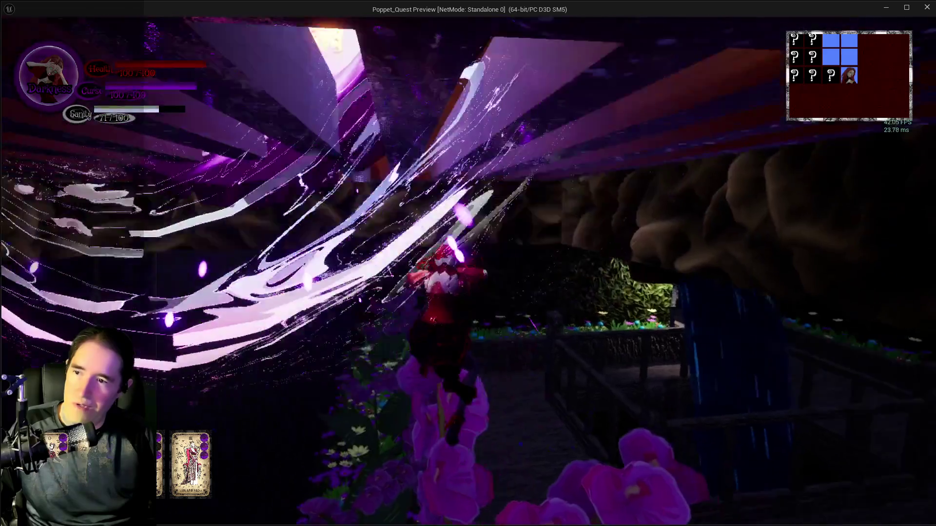
key("w")
key("w")
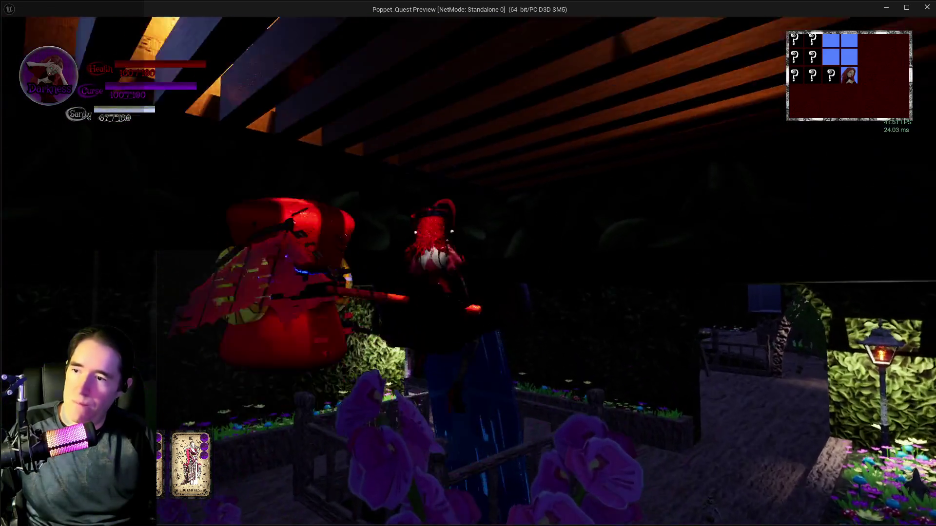
key("w")
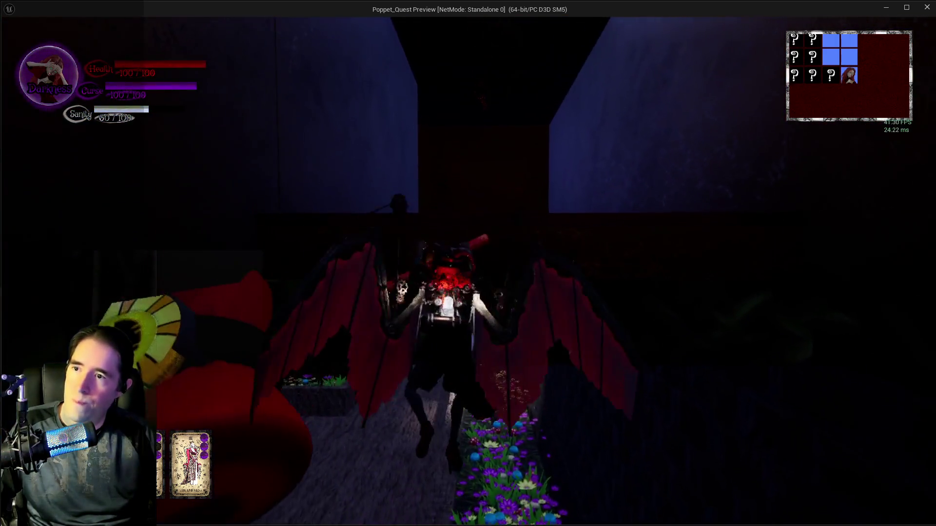
key("w")
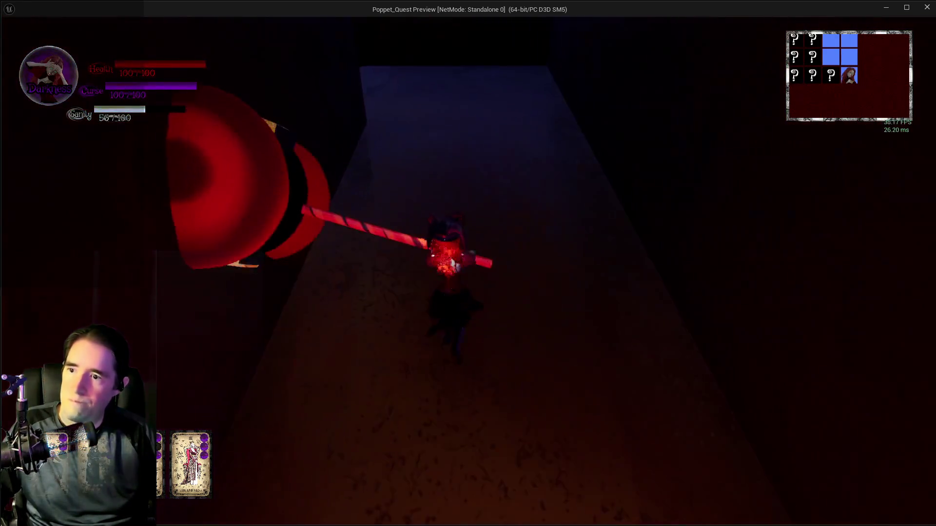
key("w")
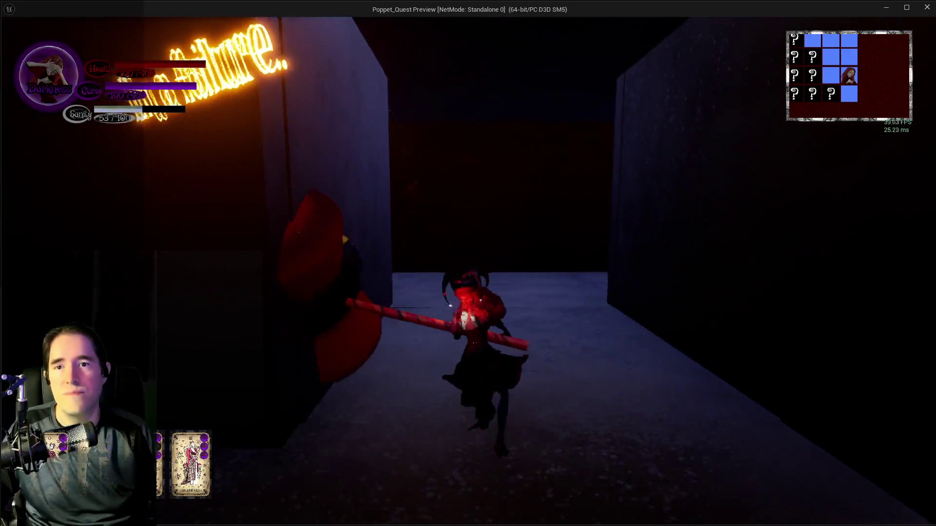
key("w")
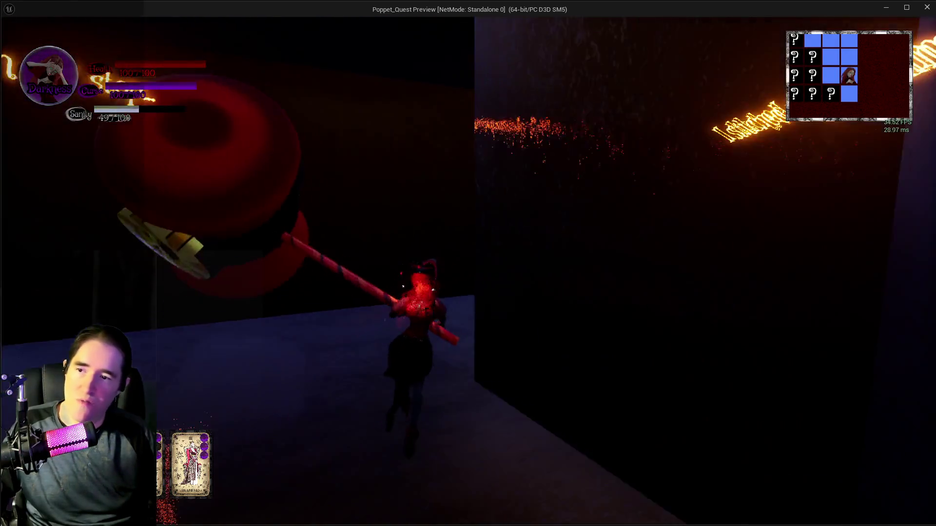
key("w")
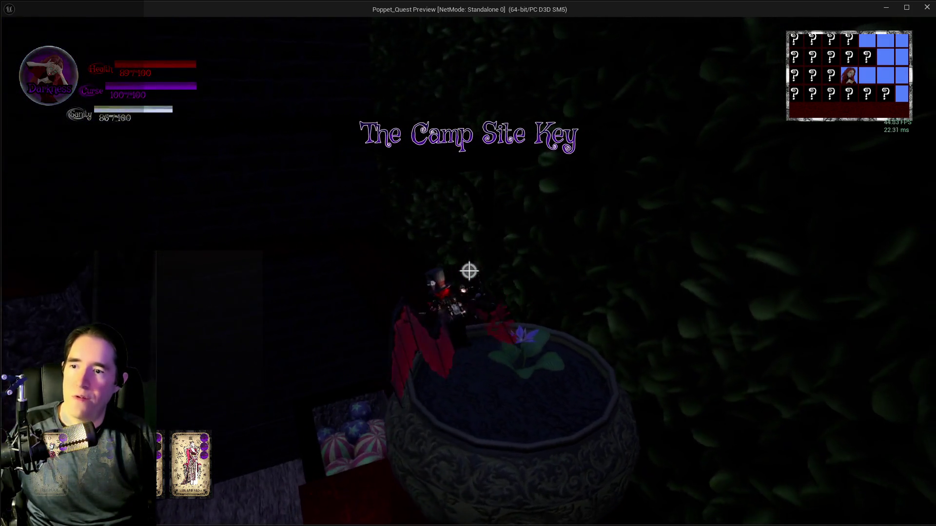
- Glide on bat wings toward the hedge, past the Safari Room door, up the lamp-lit path onto the bridge
key("space")
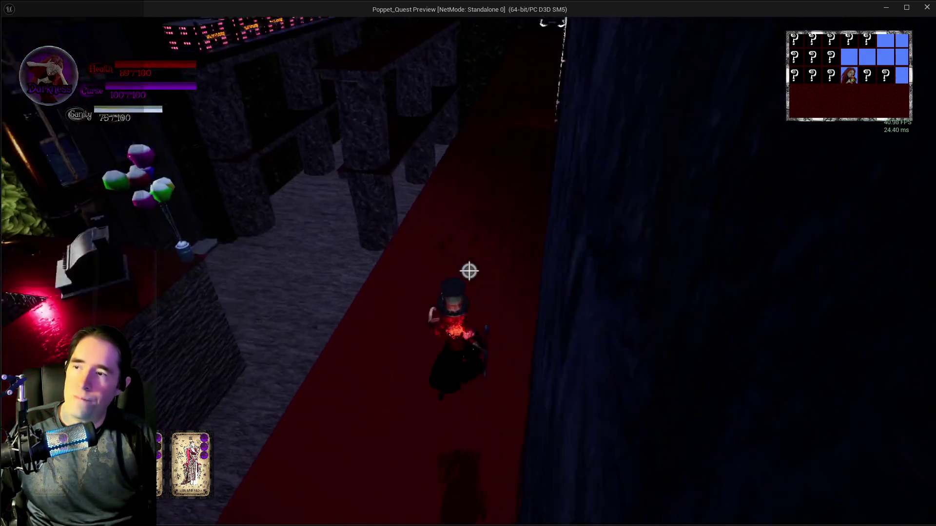
key("w")
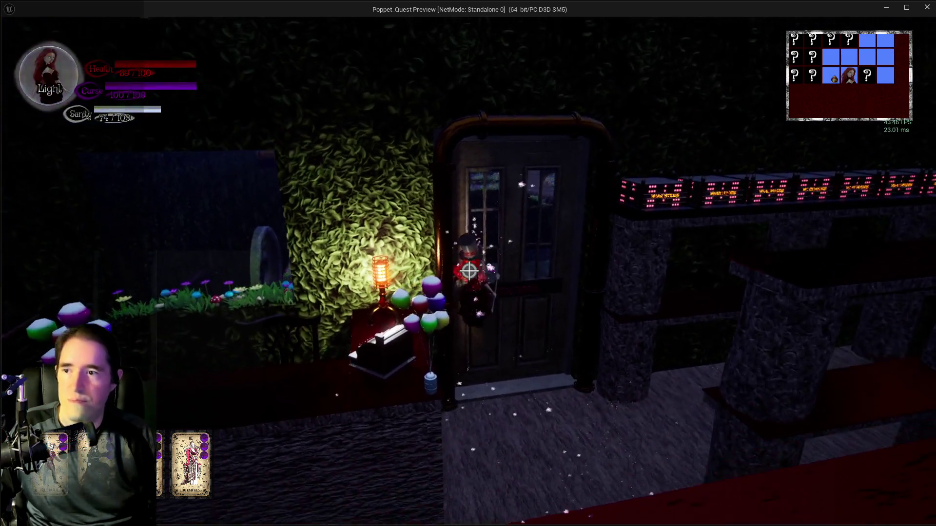
key("w")
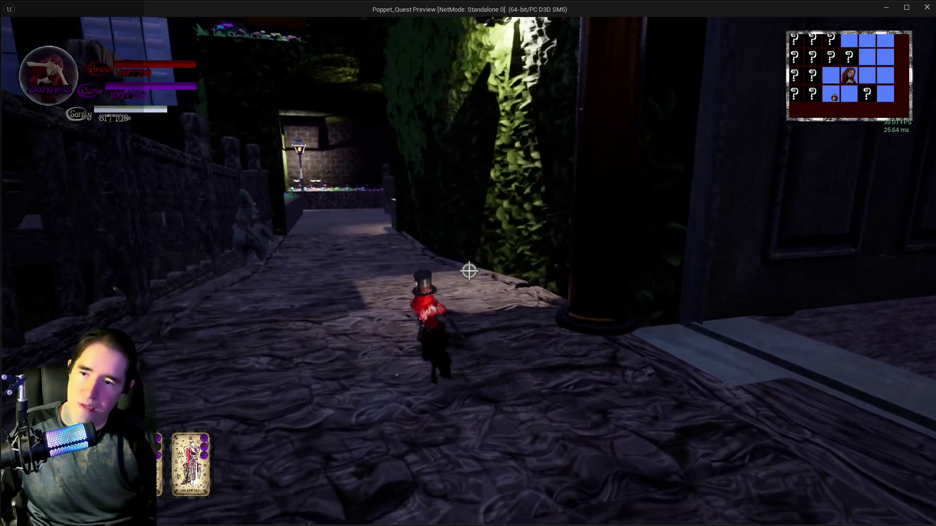
key("w")
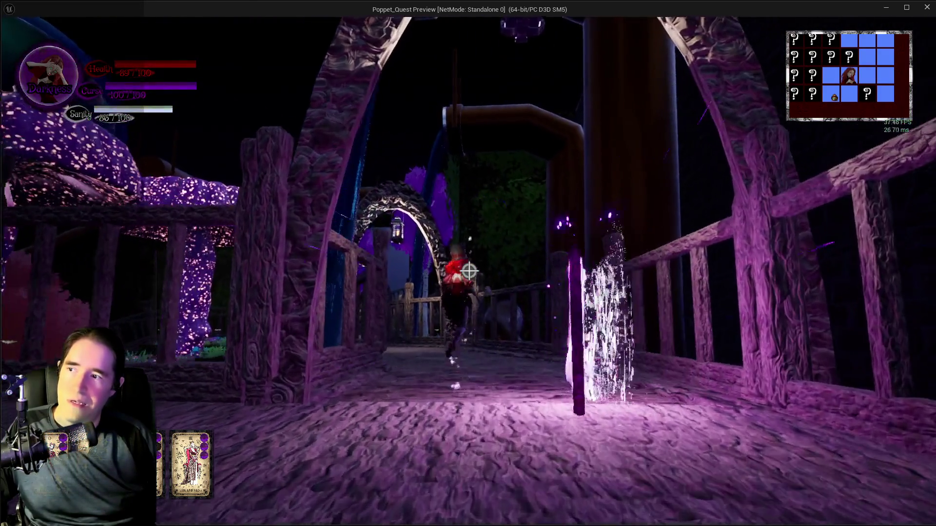
key("w")
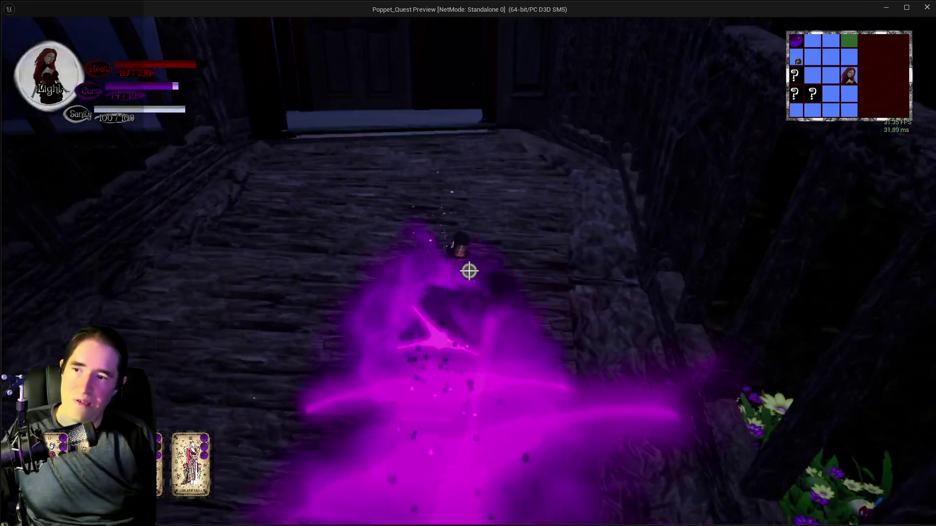
- Cross the porch, run through the purple portal, and return from the preview to the editor
key("w")
key("w")
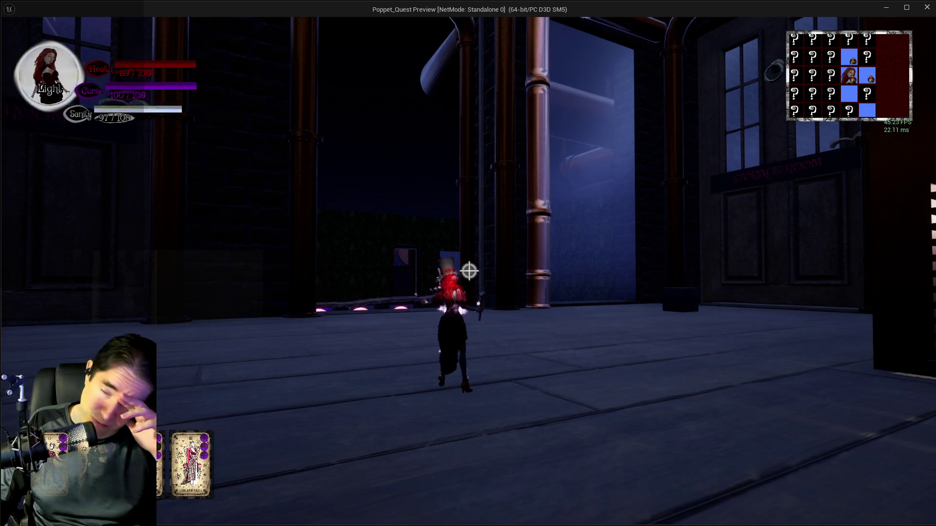
key("w")
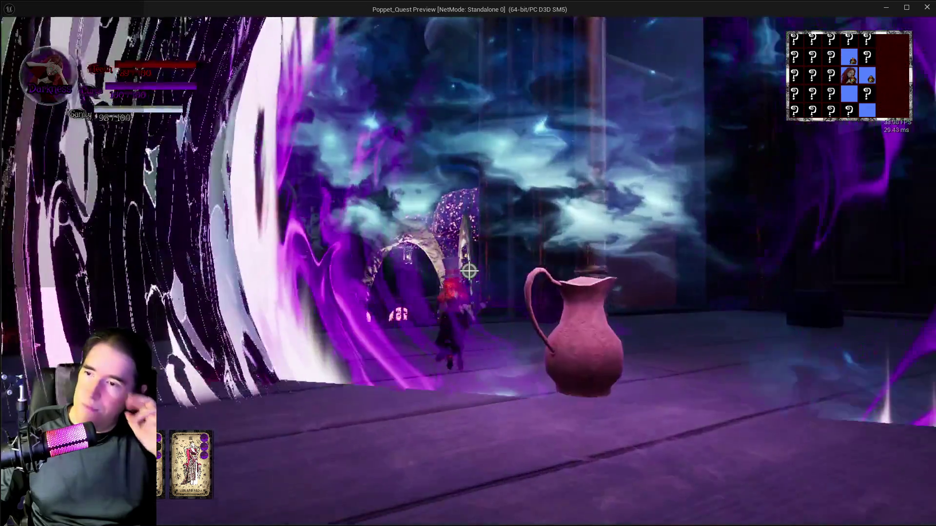
key("w")
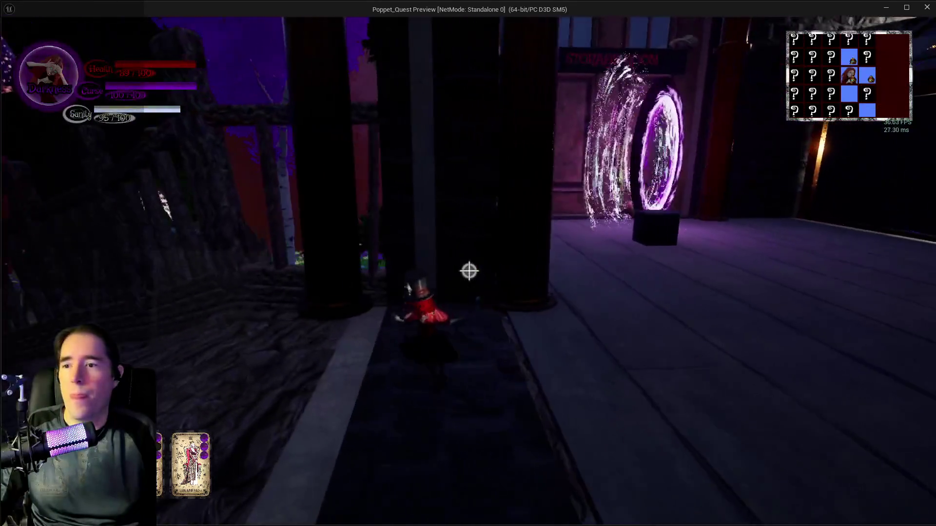
key("w")
key("alt+Tab")
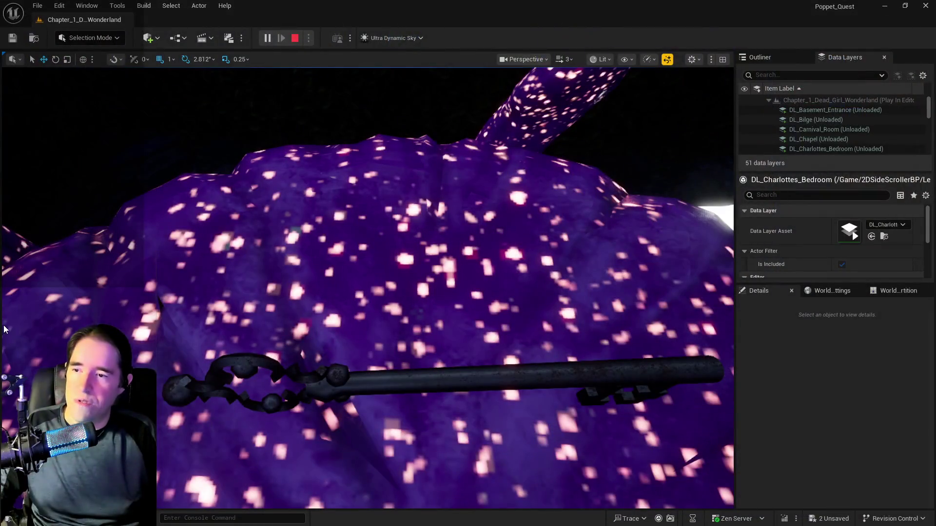
key("Escape")
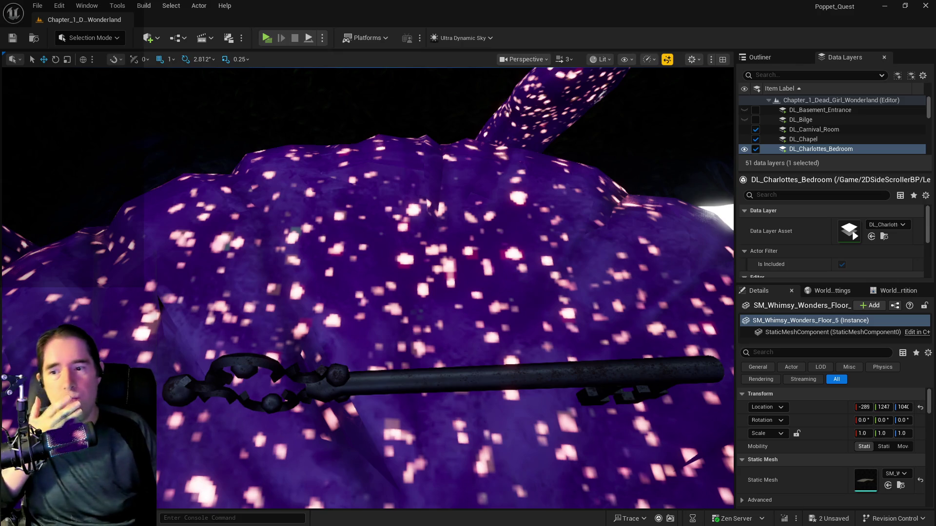
scroll(370, 287, "down", 10)
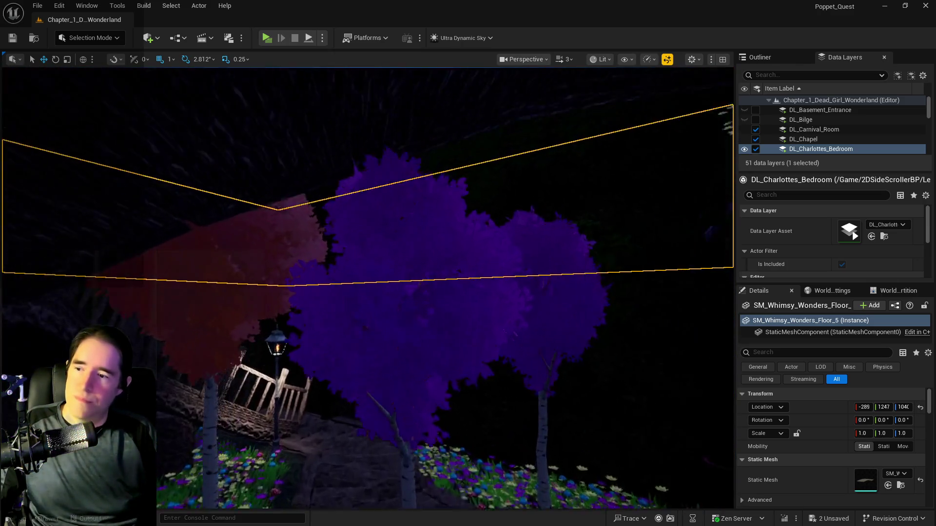
key("w")
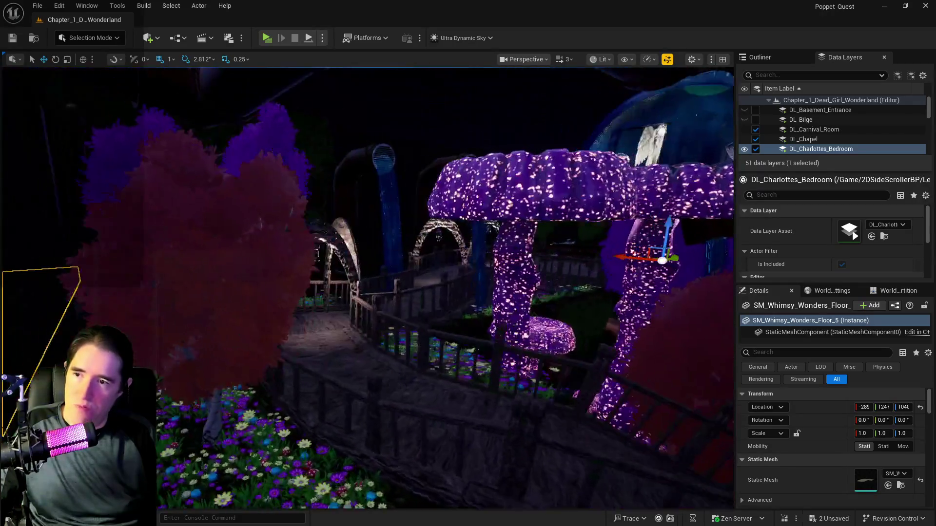
key("w")
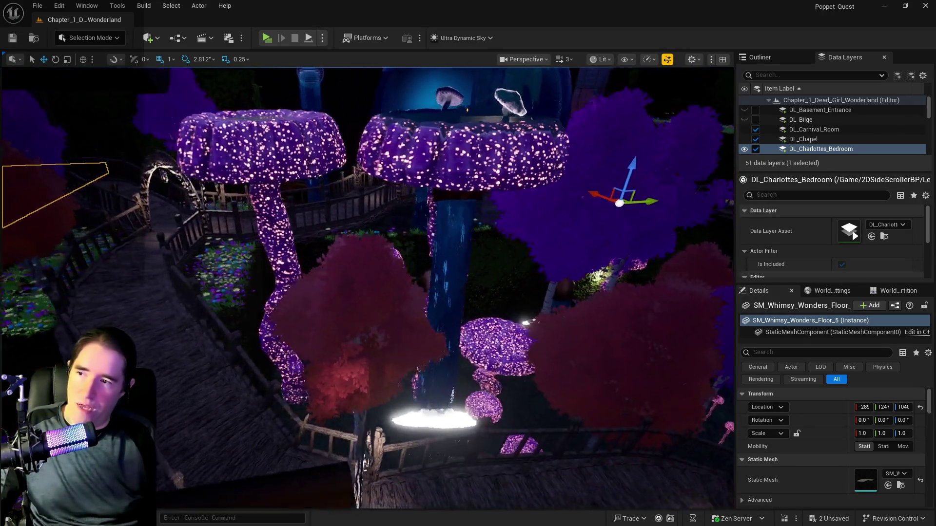
key("w")
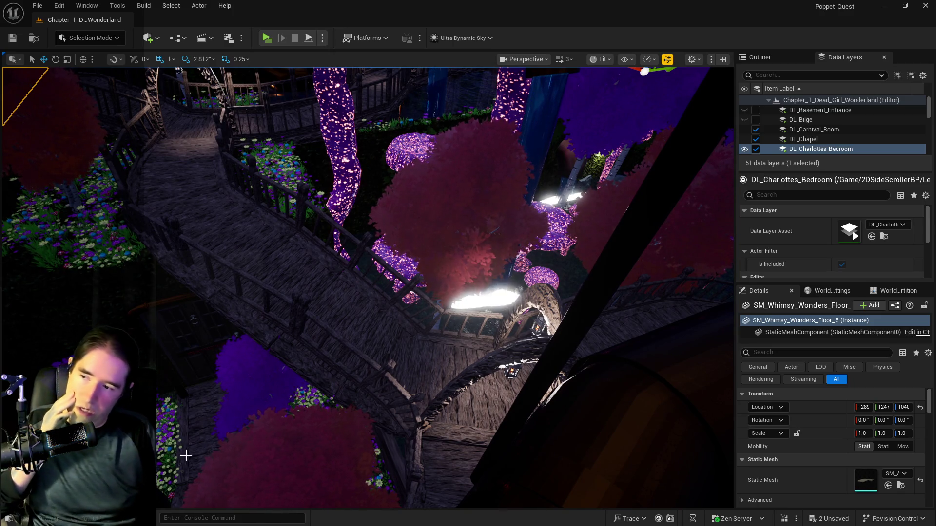
left_click_drag(204, 145, 393, 140)
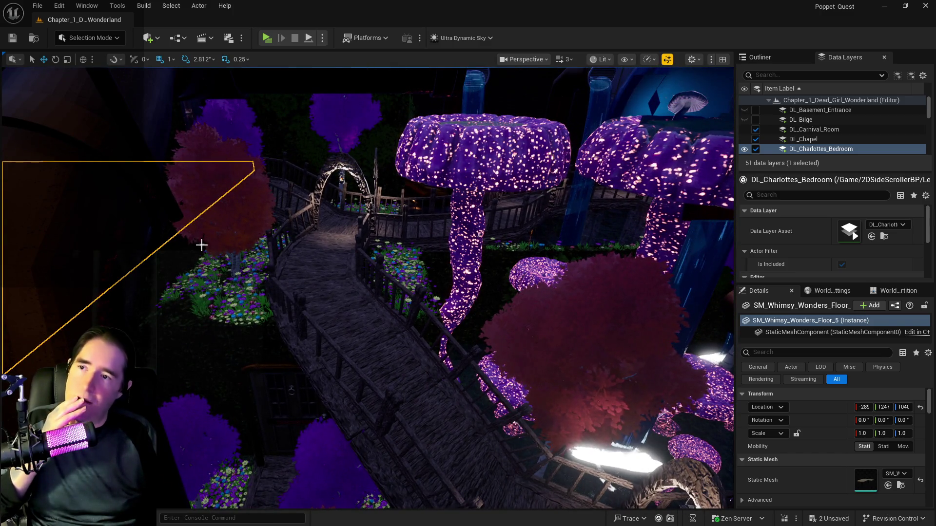
left_click_drag(412, 297, 273, 293)
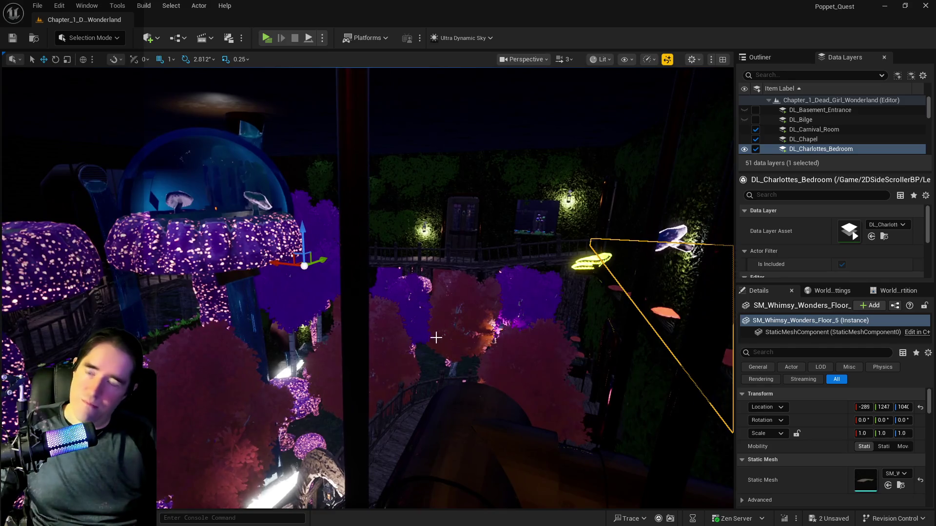
mouse_move(310, 107)
left_mouse_down()
mouse_move(283, 115)
mouse_move(310, 107)
left_mouse_up()
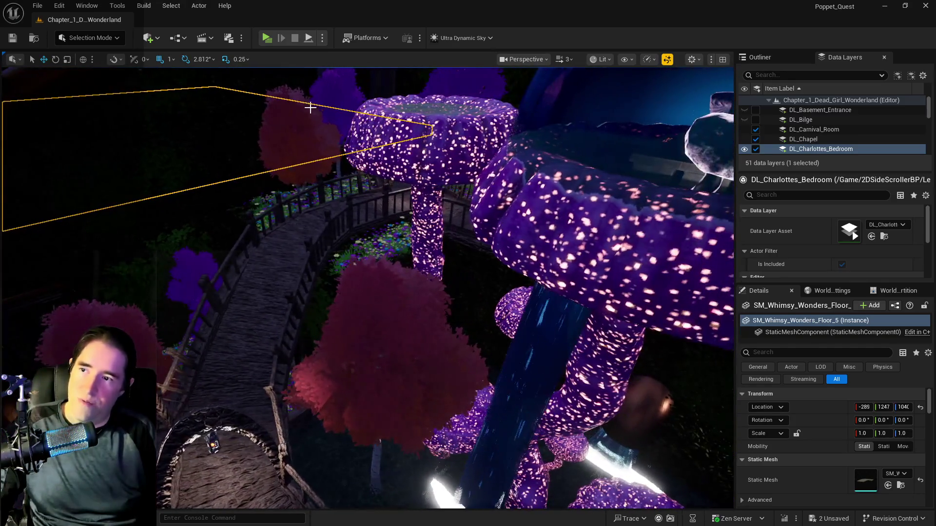
mouse_move(285, 322)
left_mouse_down()
mouse_move(273, 317)
mouse_move(302, 320)
mouse_move(229, 289)
left_mouse_up()
left_click_drag(498, 246, 258, 248)
left_click_drag(370, 318, 342, 318)
left_click_drag(371, 288, 363, 248)
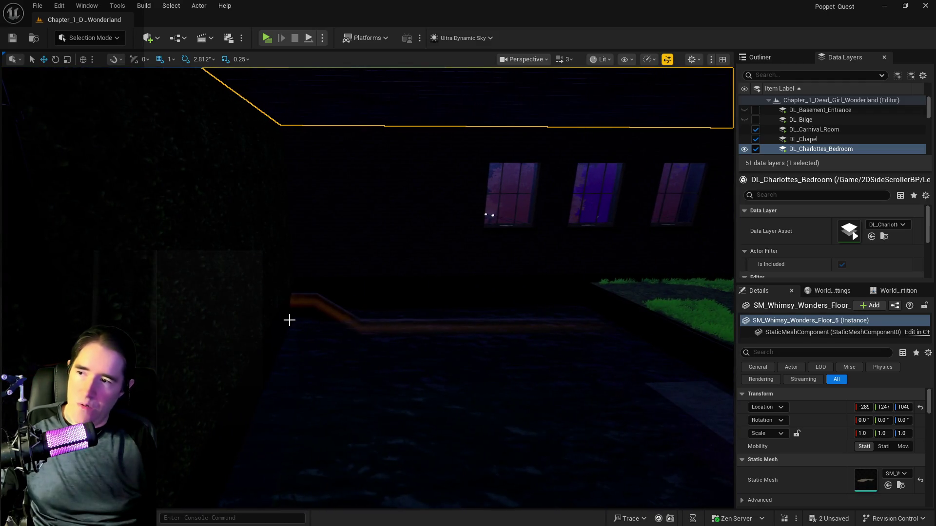
left_click(300, 303)
key("f")
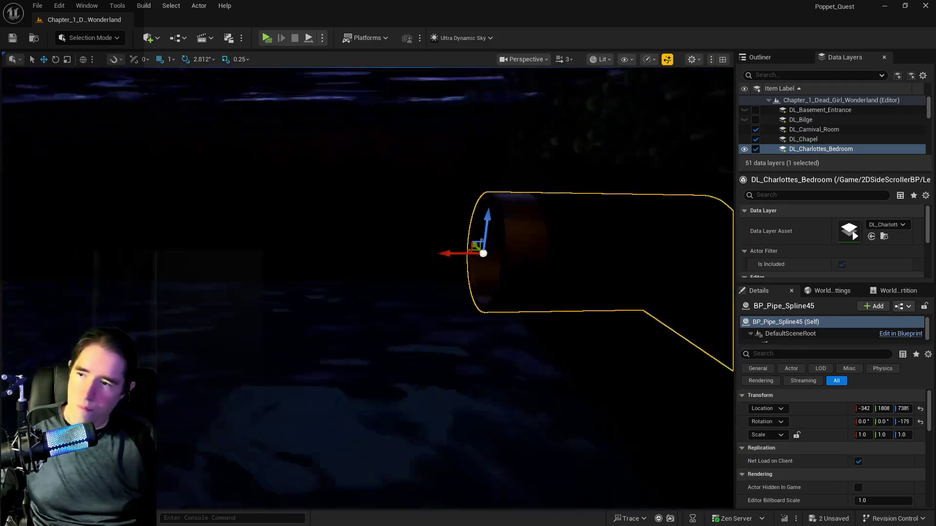
mouse_move(366, 258)
left_mouse_down()
mouse_move(351, 251)
mouse_move(365, 258)
left_mouse_up()
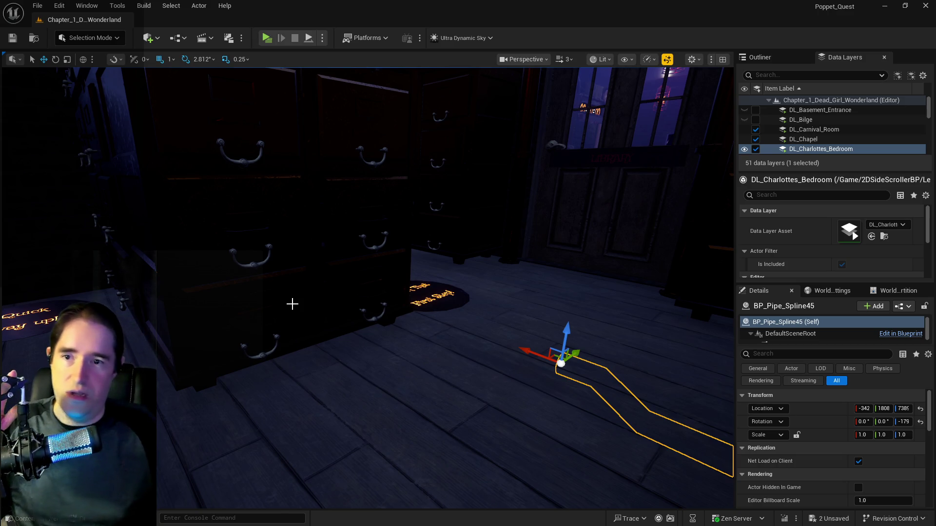
scroll(767, 110, "down", 3)
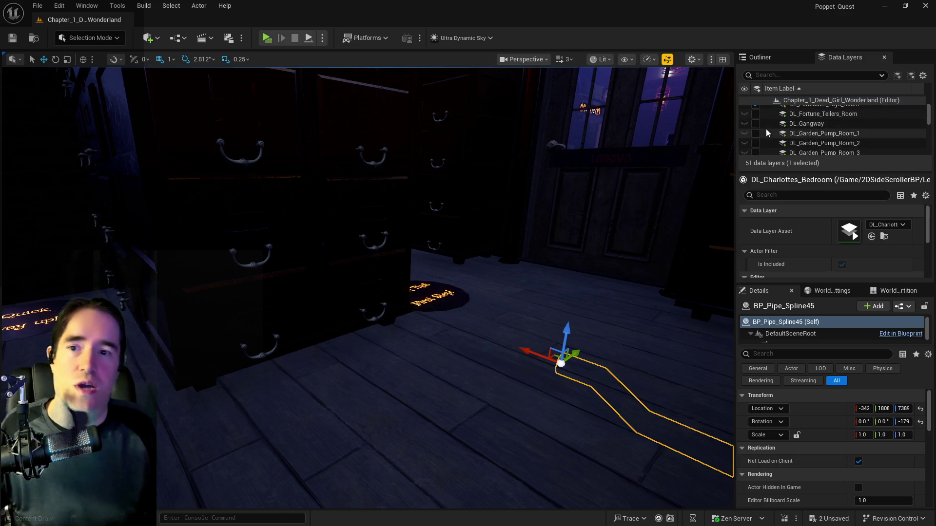
scroll(765, 129, "up", 2)
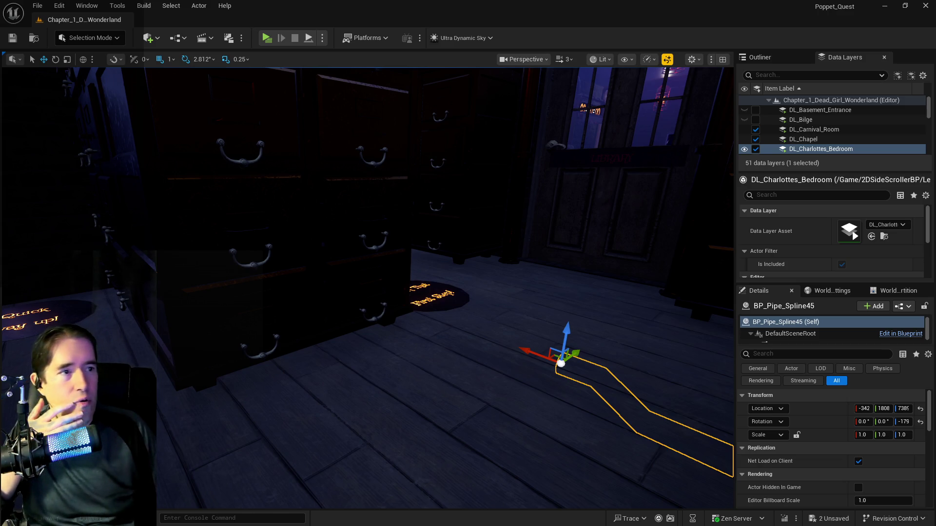
mouse_move(438, 293)
left_mouse_down()
mouse_move(419, 229)
mouse_move(438, 244)
mouse_move(424, 229)
mouse_move(414, 239)
mouse_move(475, 300)
left_mouse_up()
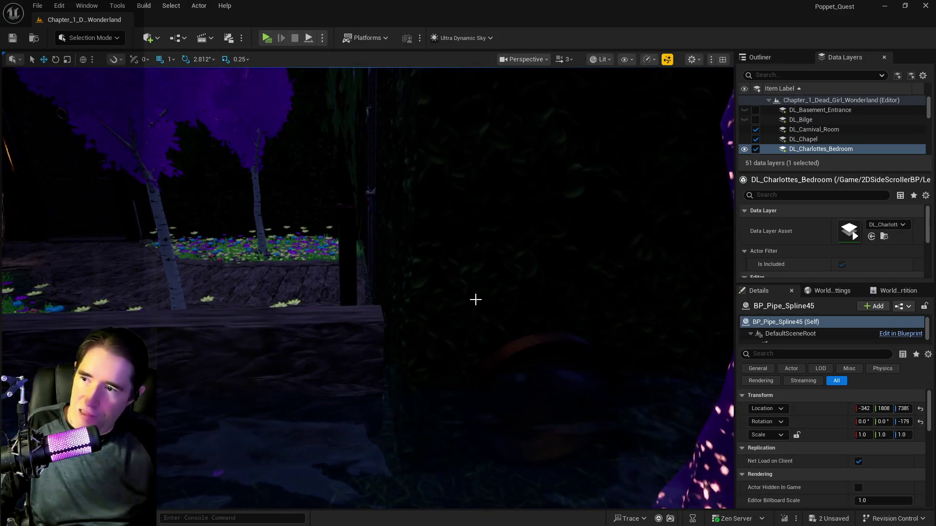
- Select SM_Safari_Machinery_Room_Wall_1 beside the hedge and scale it to 1.5 on X
left_click(773, 59)
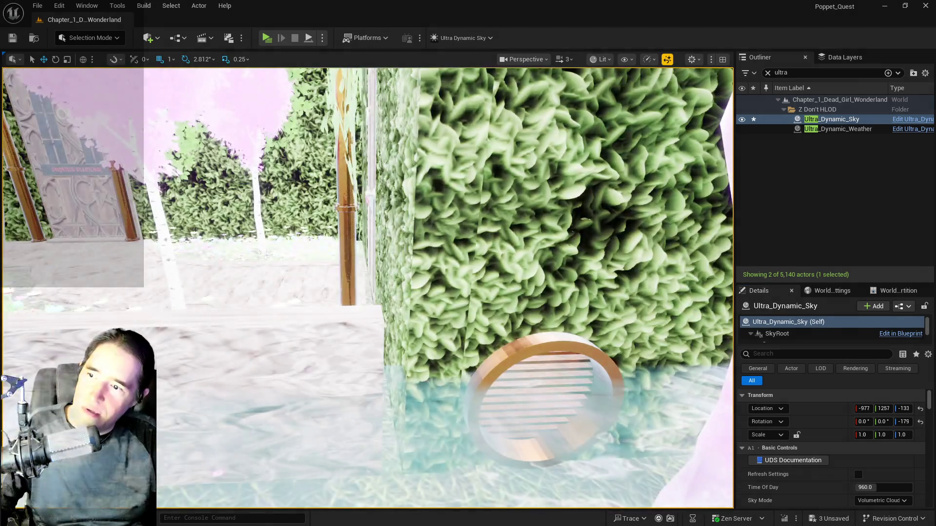
left_click(370, 184)
mouse_move(370, 184)
left_mouse_down()
mouse_move(363, 195)
mouse_move(370, 184)
mouse_move(384, 195)
mouse_move(383, 214)
mouse_move(372, 181)
mouse_move(380, 200)
mouse_move(382, 180)
mouse_move(390, 195)
mouse_move(373, 194)
left_mouse_up()
left_click(381, 180)
left_click(458, 219)
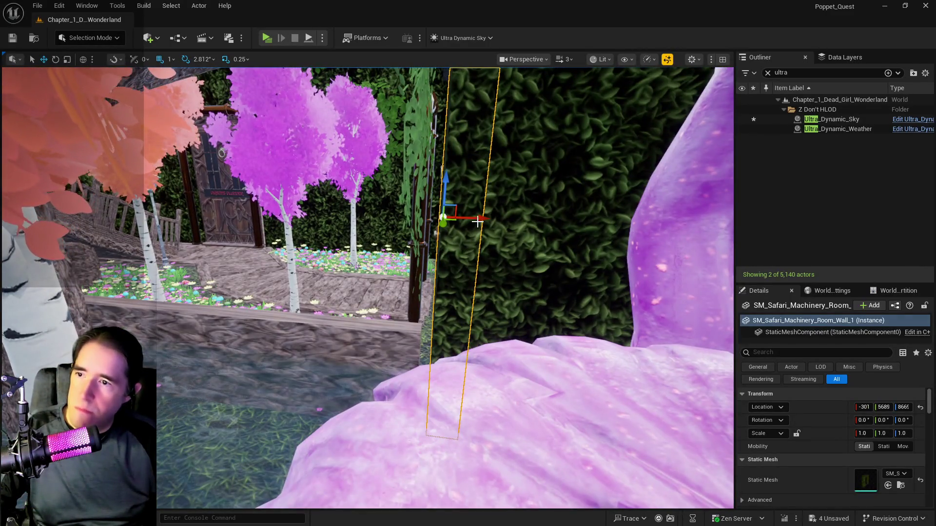
left_click_drag(474, 220, 493, 218)
key("r")
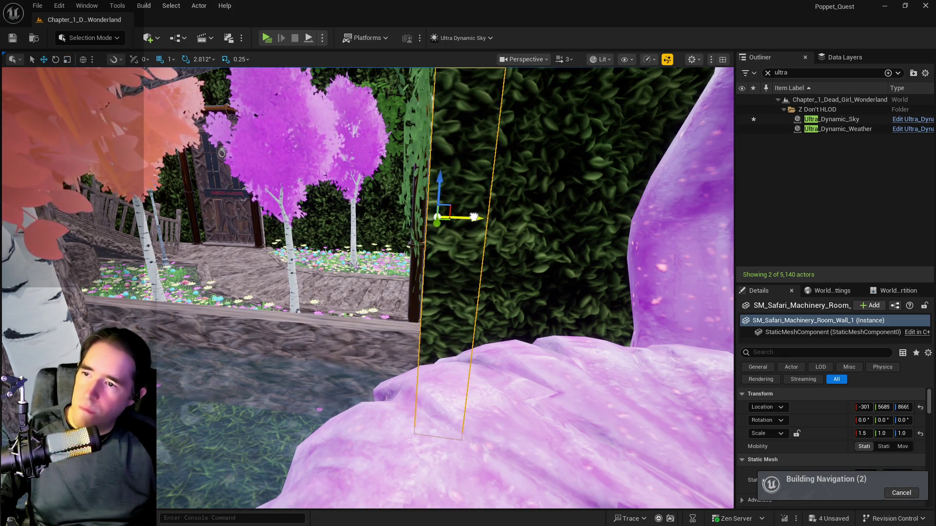
mouse_move(395, 288)
left_mouse_down()
mouse_move(414, 283)
mouse_move(429, 303)
left_mouse_up()
left_click_drag(361, 220, 371, 215)
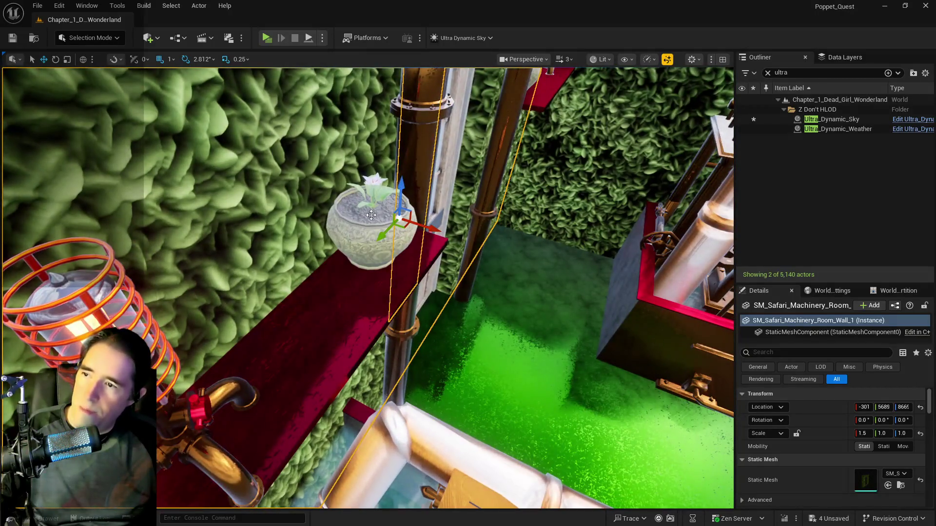
- Select the flower pot and plant, then frame and inspect shelves BP_Shelf21 and BP_Shelf13
left_click(371, 215)
left_click(379, 189, "ctrl")
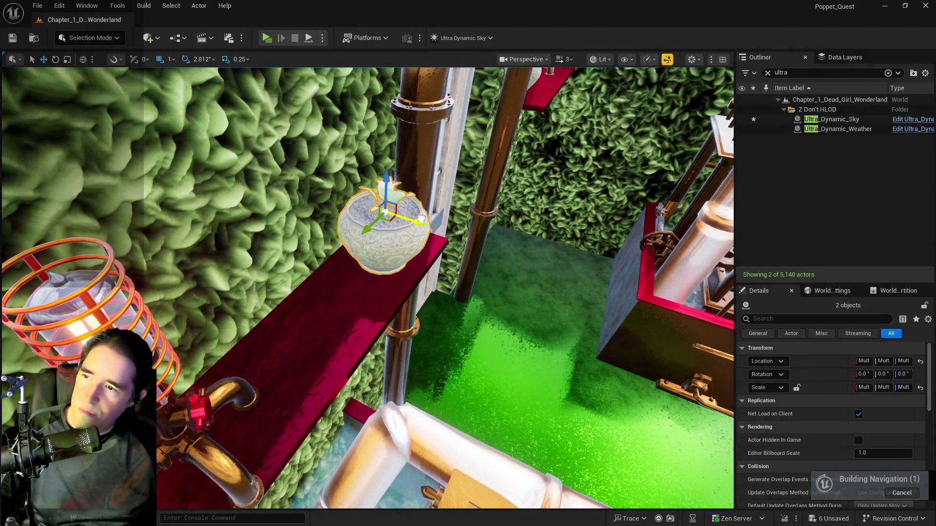
left_click(419, 254)
key("f")
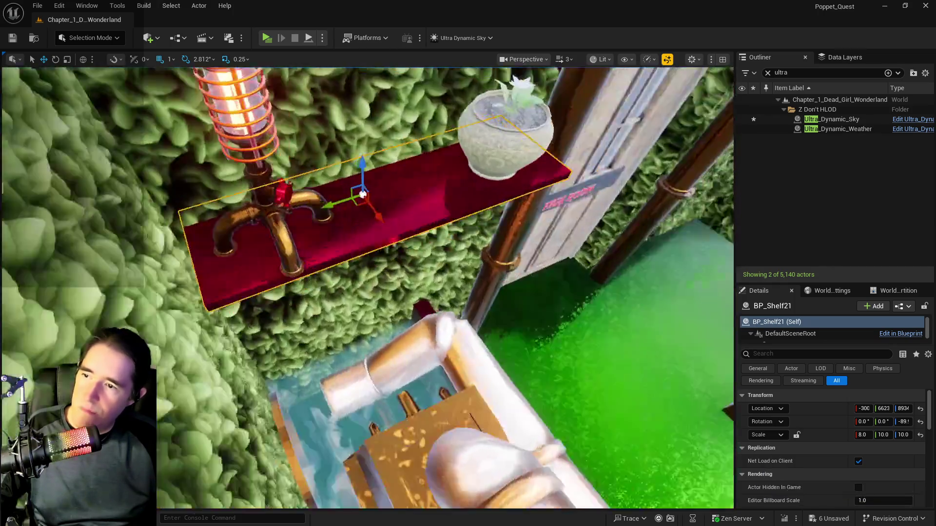
left_click_drag(417, 319, 411, 321)
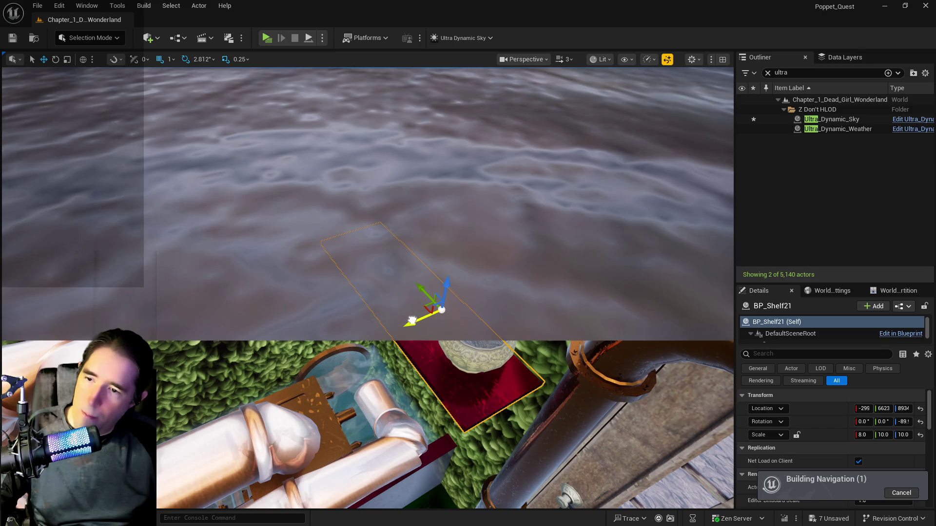
key("f")
left_click_drag(381, 275, 393, 262)
left_click(372, 268)
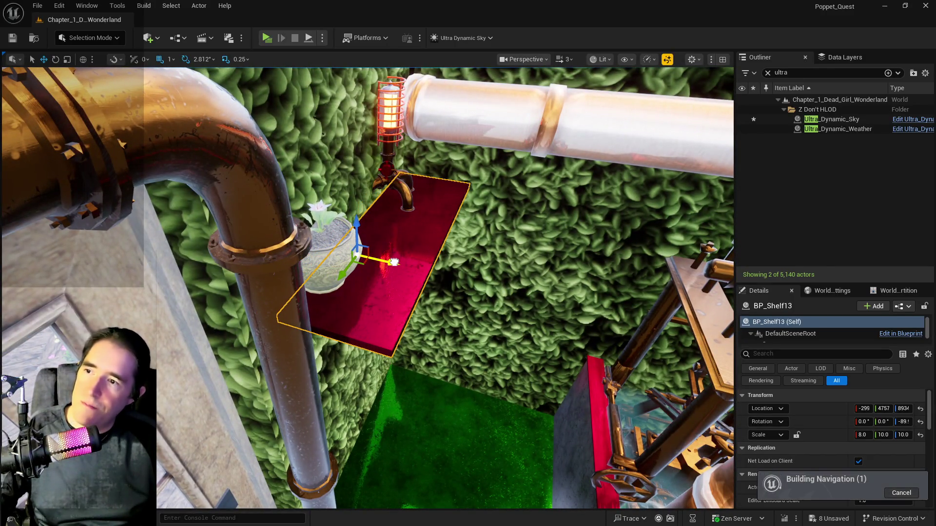
- Nudge the steampunk lamp along X, reselect the pot and plant, save, then select SM_Machine_5
left_click(392, 196)
left_click_drag(419, 204, 461, 204)
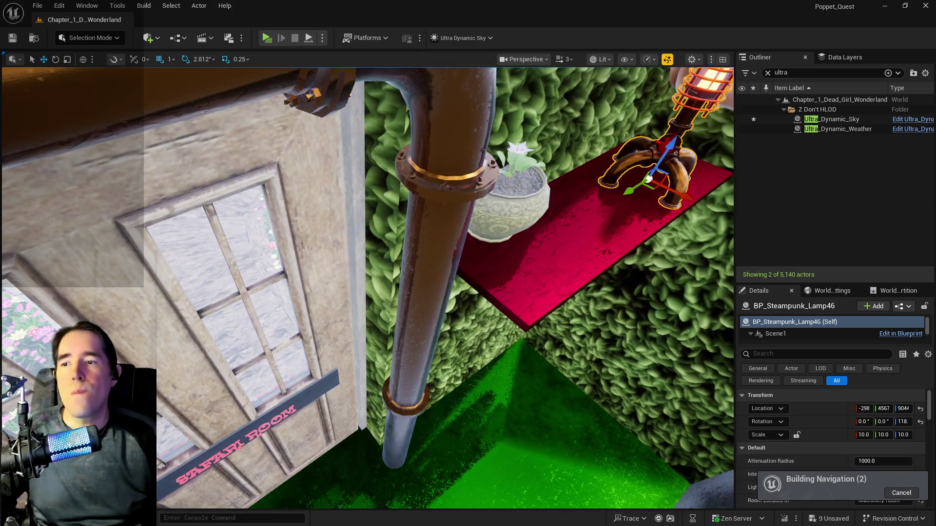
left_click(506, 215)
left_click(519, 151, "ctrl")
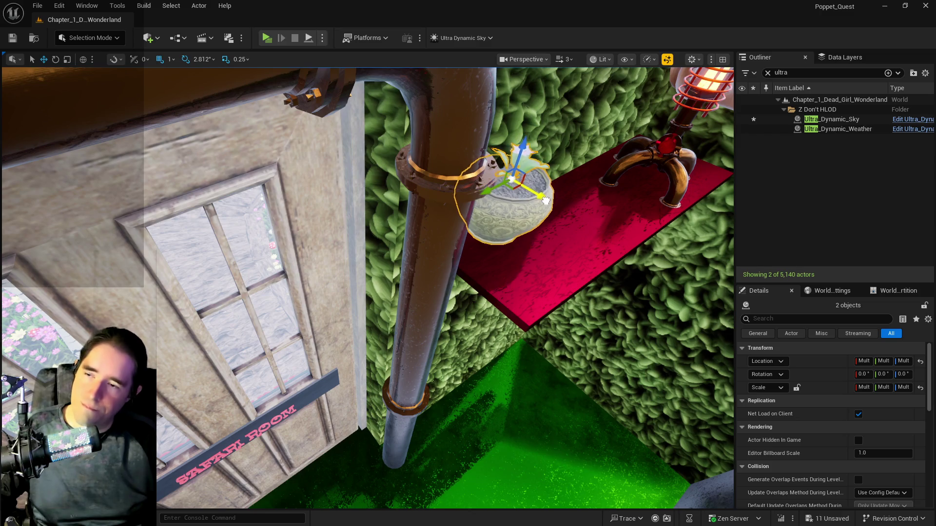
mouse_move(545, 200)
left_mouse_down()
mouse_move(580, 134)
mouse_move(599, 244)
left_mouse_up()
key("ctrl+s")
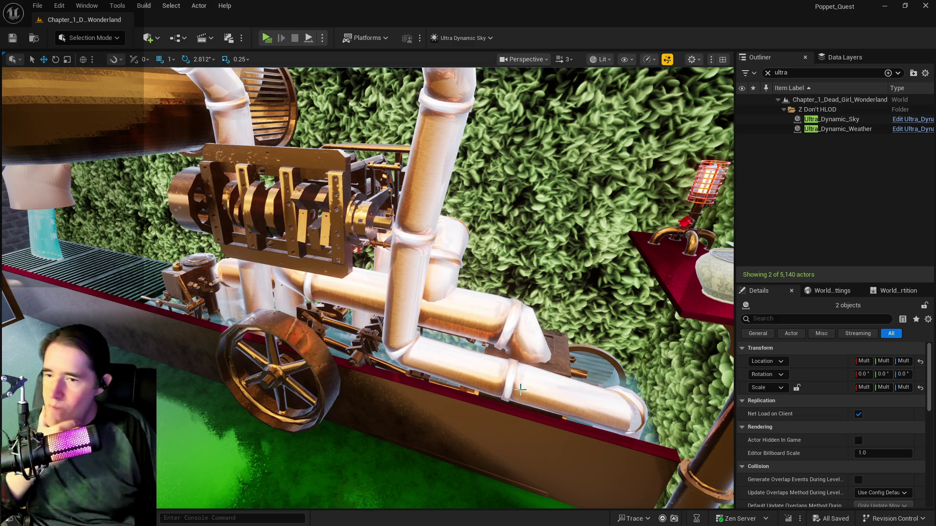
left_click(543, 363)
left_click_drag(542, 363, 295, 339)
- Select and slightly move Pool_Wall3 by the hedge, frame it, and save the level
left_click(295, 340)
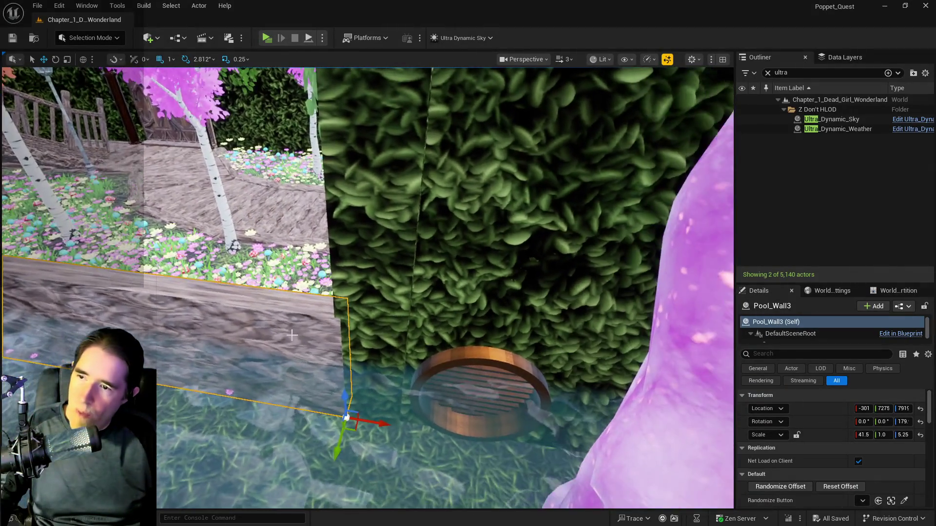
left_click(380, 273)
left_click_drag(446, 177, 442, 180)
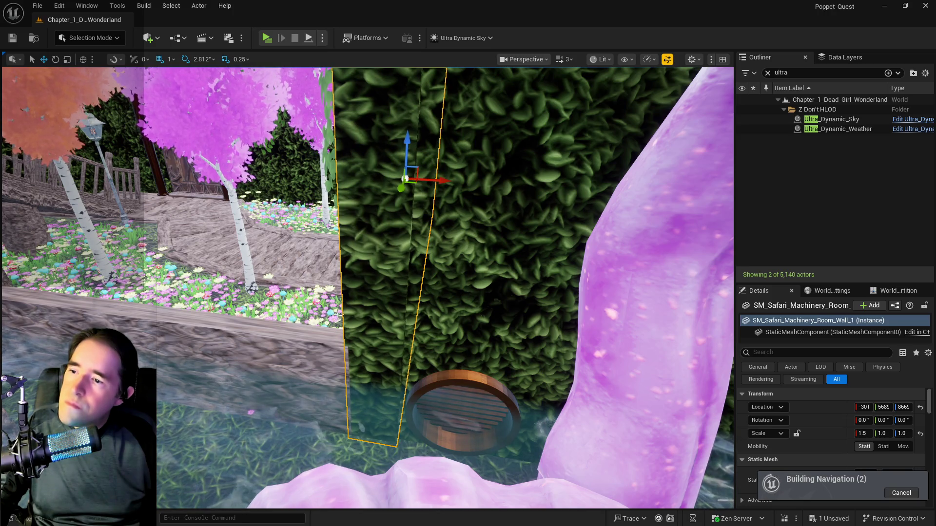
left_click(338, 368)
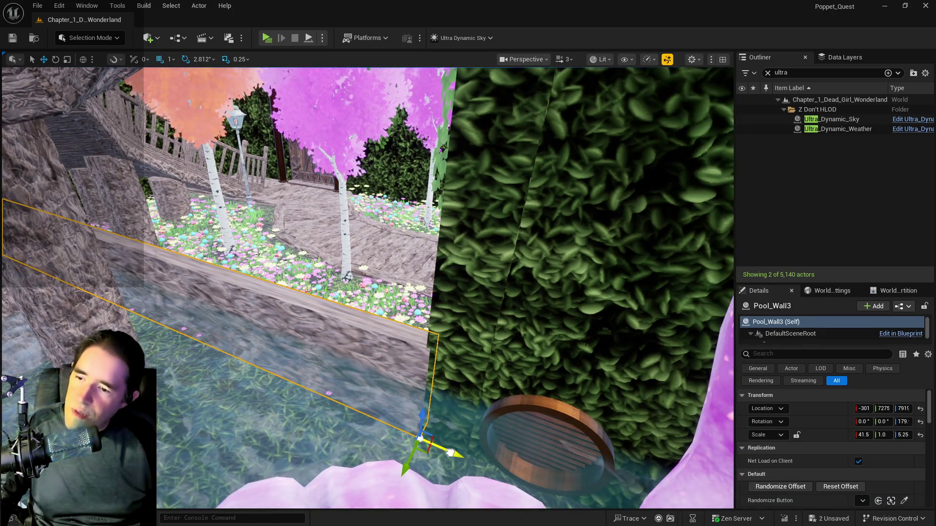
left_click_drag(451, 375, 410, 351)
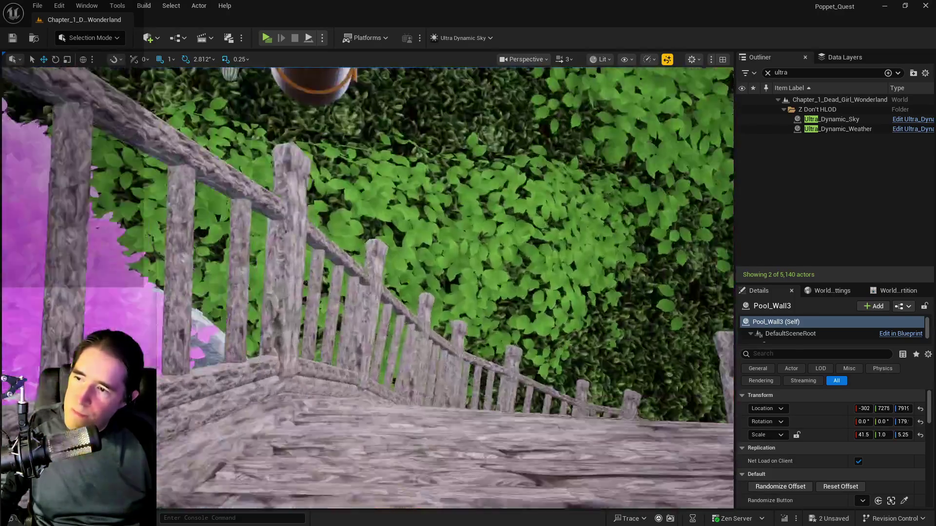
key("f")
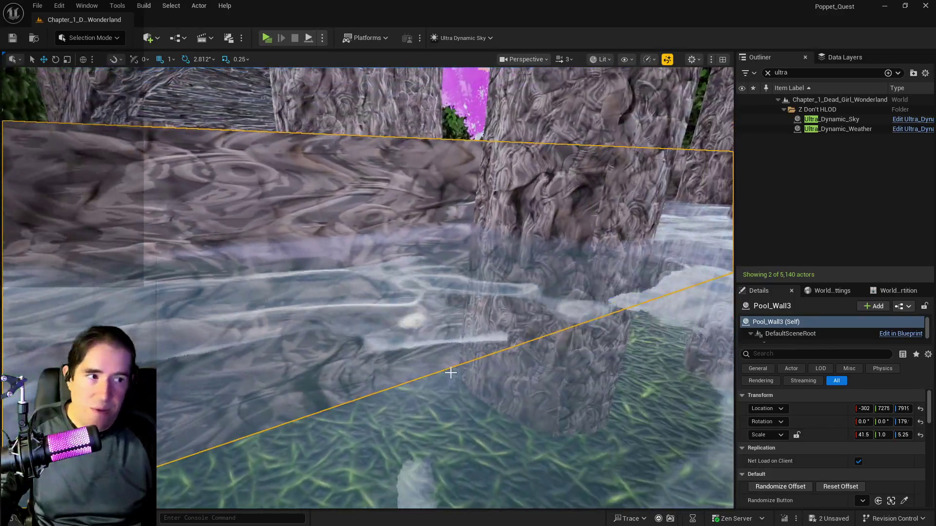
key("ctrl+s")
mouse_move(581, 385)
left_mouse_down()
mouse_move(514, 368)
mouse_move(492, 383)
mouse_move(610, 297)
left_mouse_up()
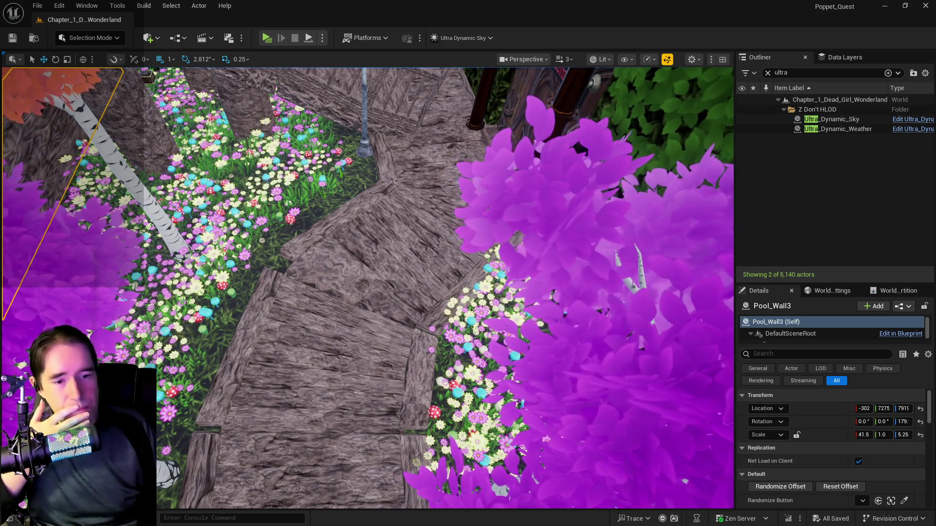
key("alt+Tab")
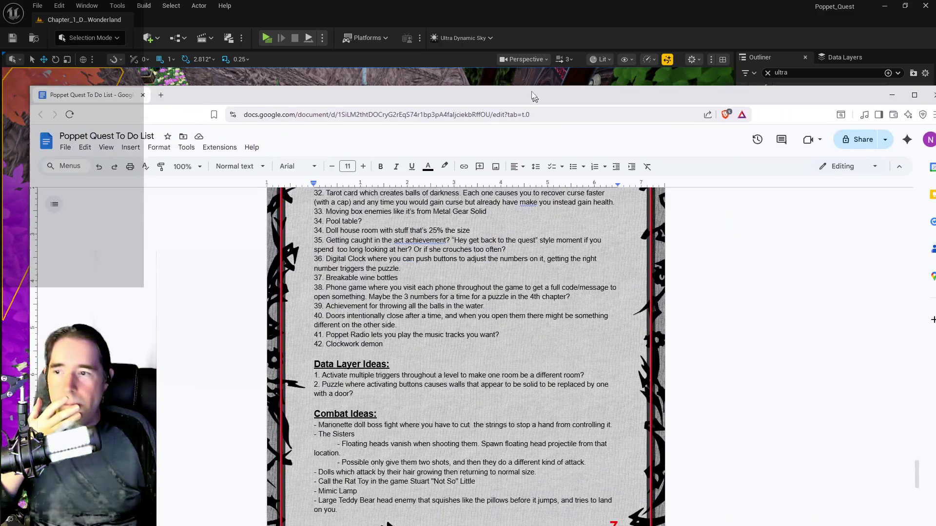
- Delete the two Safari Room items from the to-do list and move the Docs window to the right
scroll(456, 341, "up", 15)
scroll(455, 341, "up", 15)
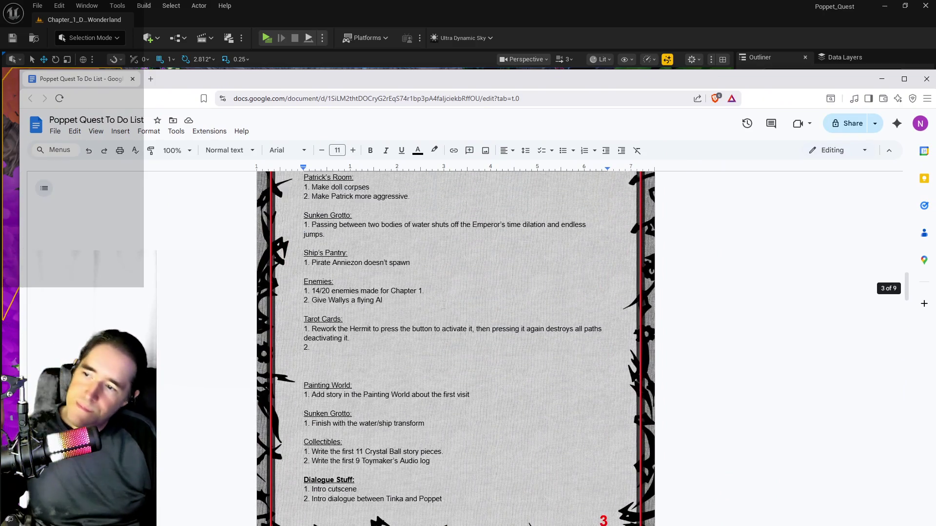
scroll(388, 415, "up", 3)
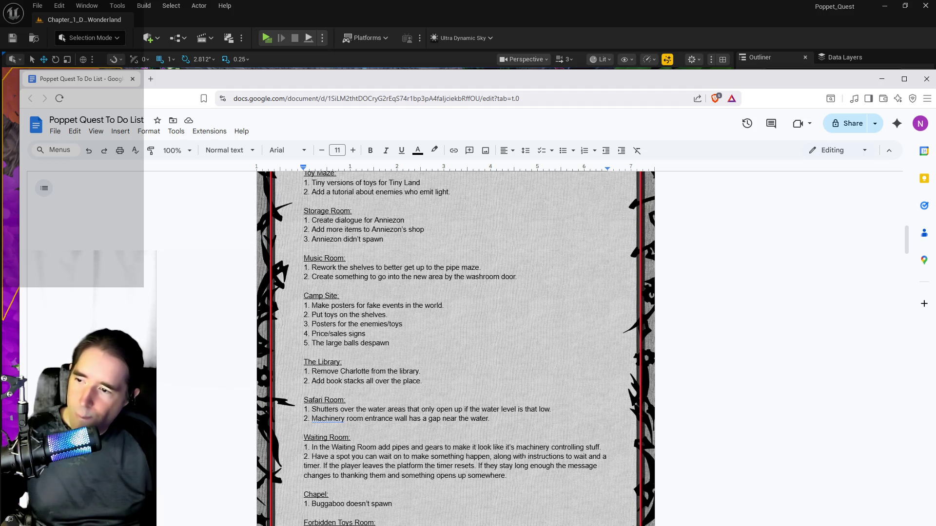
left_click_drag(501, 419, 313, 409)
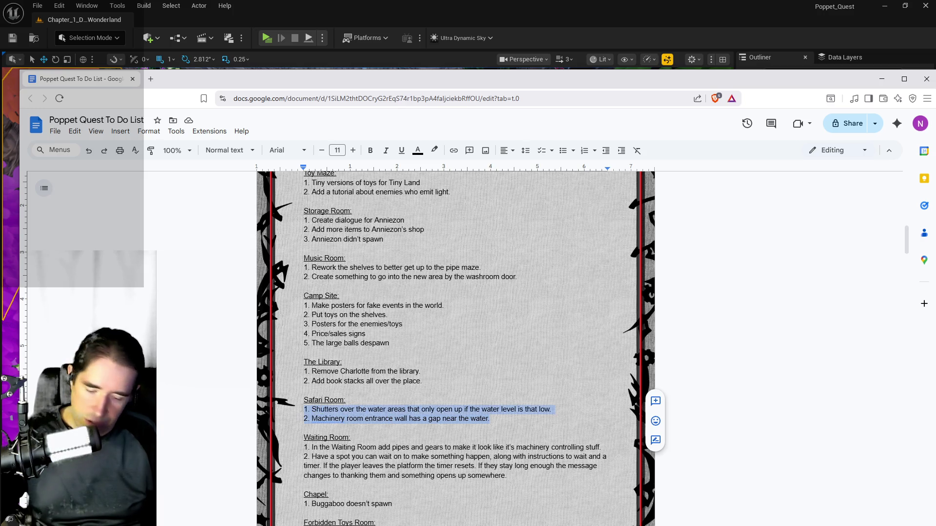
key("BackSpace")
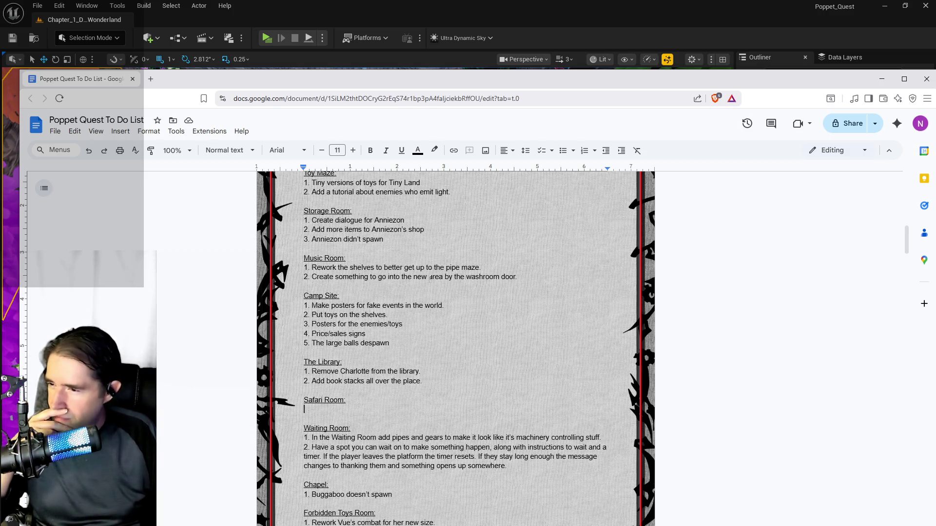
left_click_drag(545, 86, 935, 120)
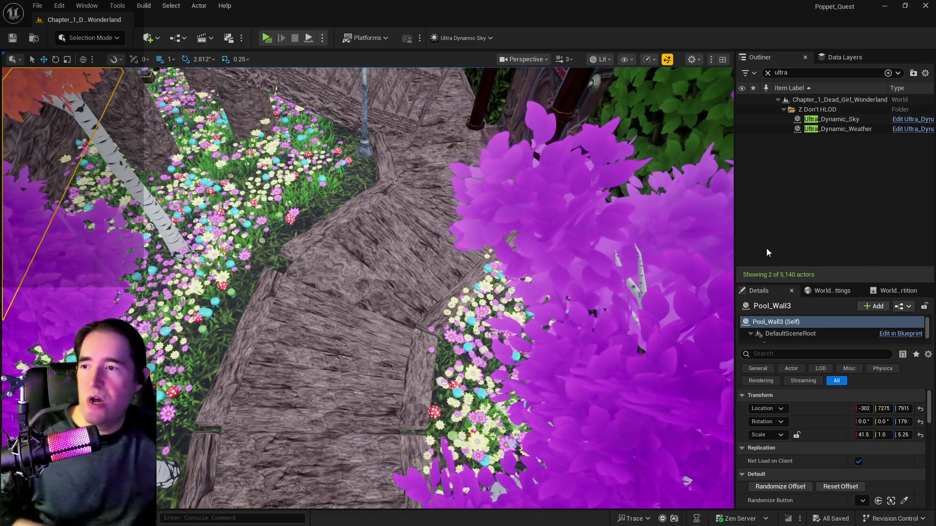
- Switch to Foliage Mode and fly along the wooden garden path
scroll(368, 288, "up", 5)
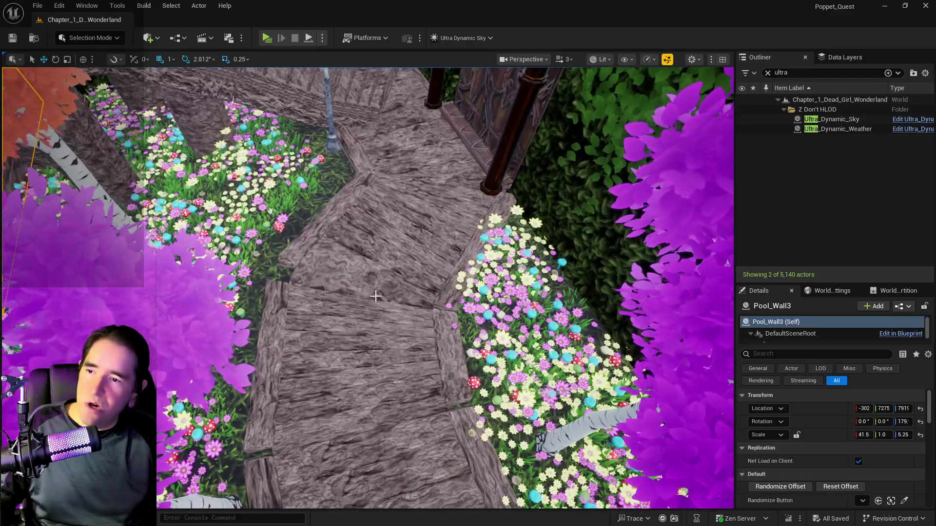
left_click(90, 37)
left_click(89, 76)
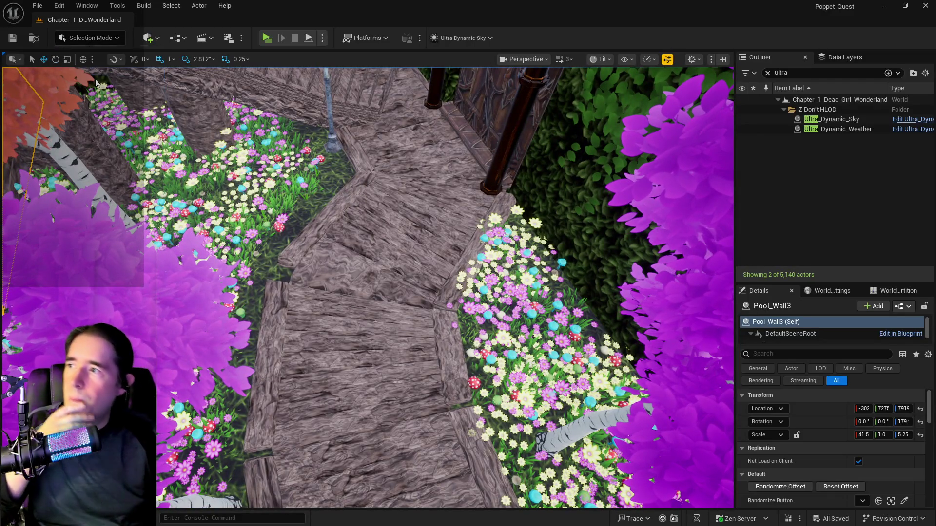
scroll(412, 246, "up", 3)
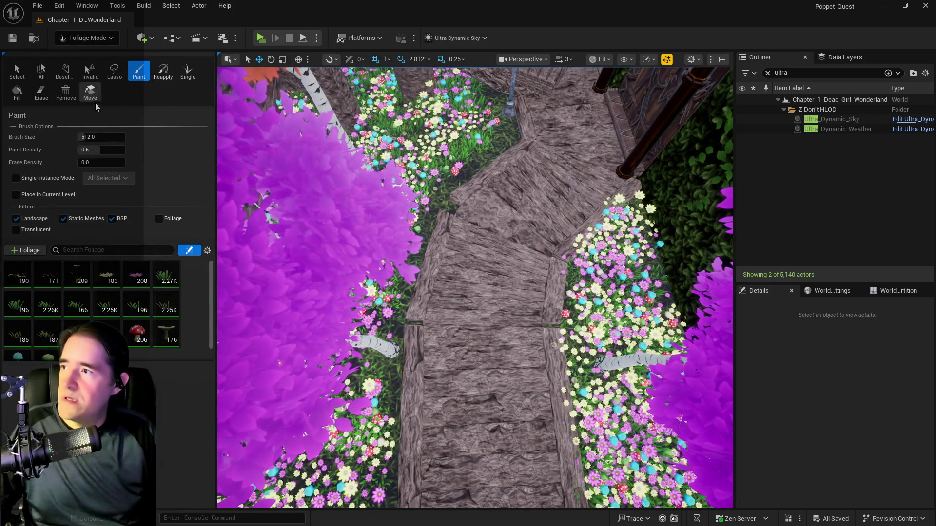
mouse_move(438, 292)
left_mouse_down()
mouse_move(487, 273)
mouse_move(493, 293)
left_mouse_up()
mouse_move(442, 159)
left_mouse_down()
mouse_move(442, 146)
mouse_move(442, 159)
left_mouse_up()
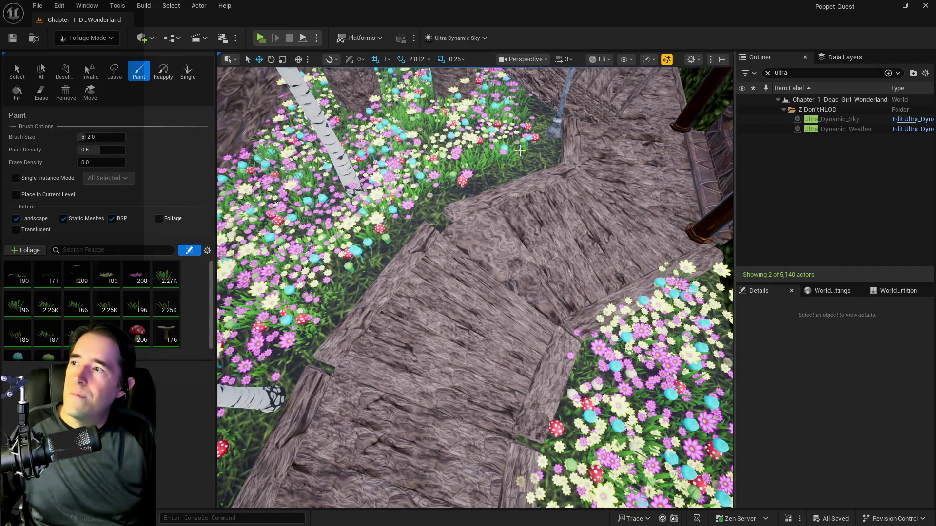
- Clear the Outliner filter and select every foliage type from first to last
left_click(768, 73)
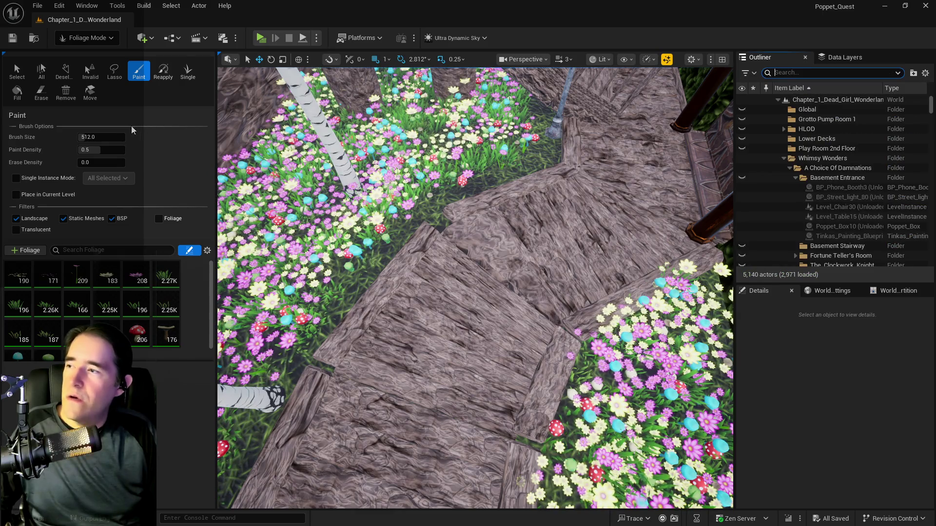
mouse_move(139, 287)
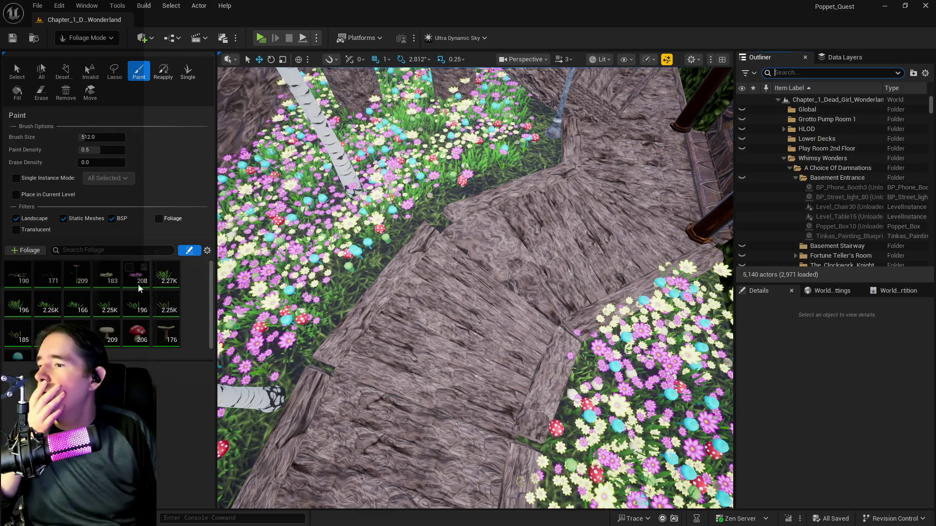
left_click(15, 277)
scroll(73, 303, "down", 2)
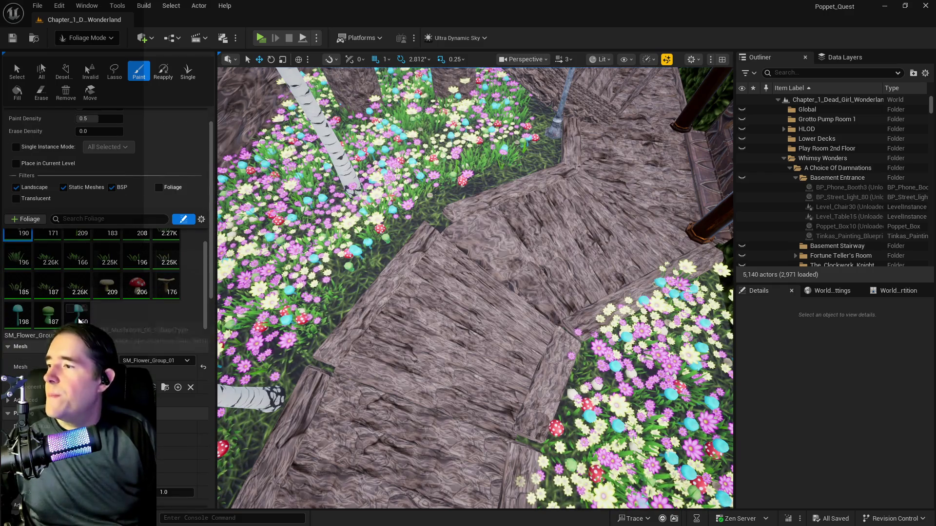
left_click(79, 320, "shift")
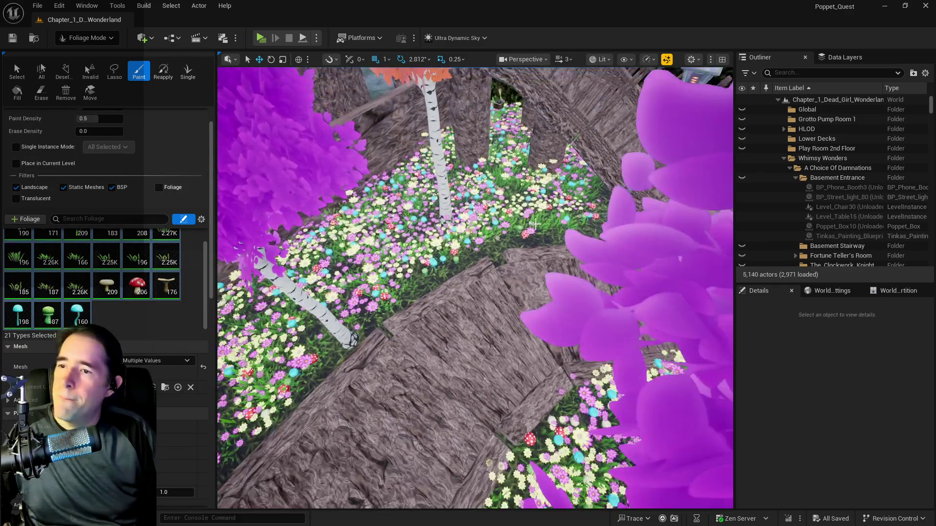
- Undo the overly dense foliage stroke and set Paint Density to 0.05
scroll(535, 224, "up", 3)
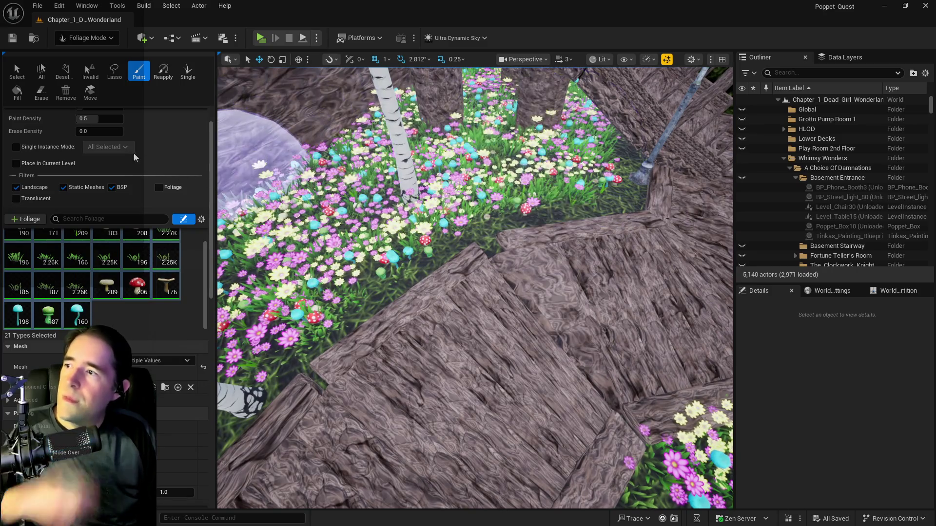
scroll(136, 157, "up", 1)
left_click(114, 137)
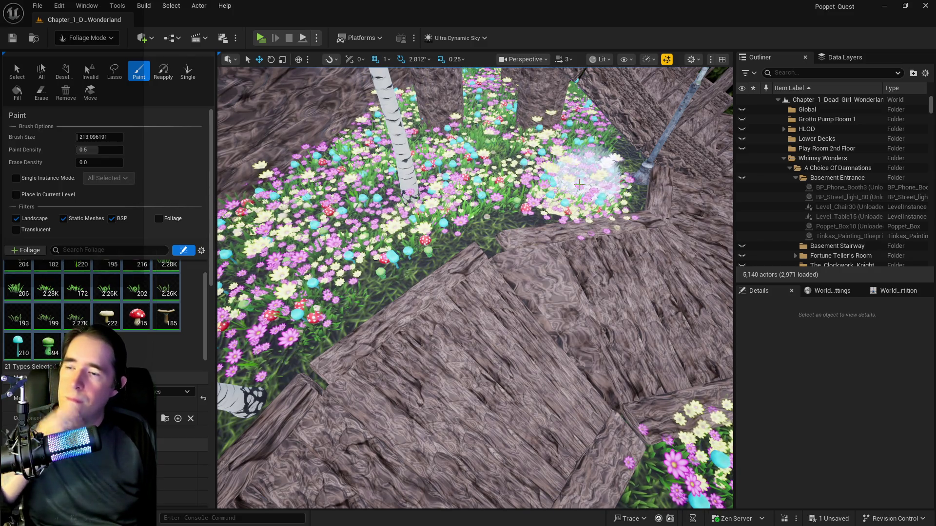
key("ctrl+z")
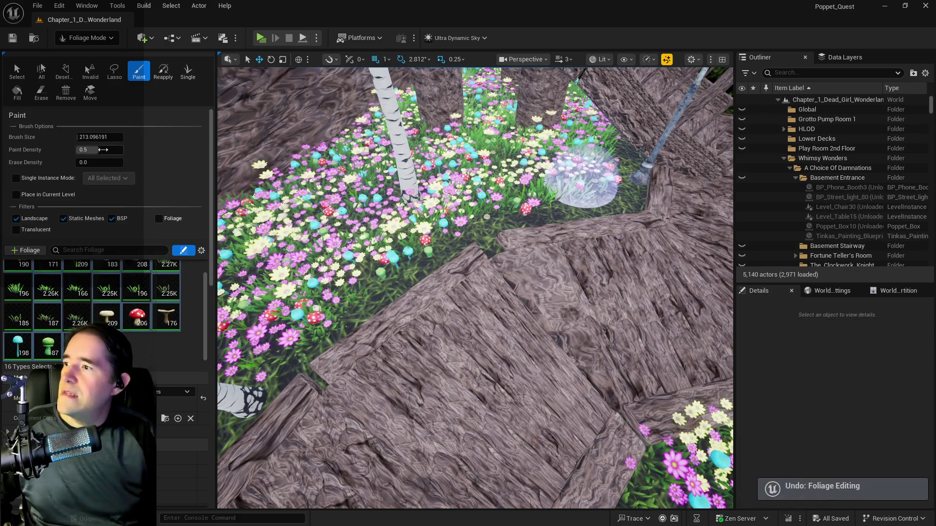
left_click(102, 150)
type("0.05")
key("Return")
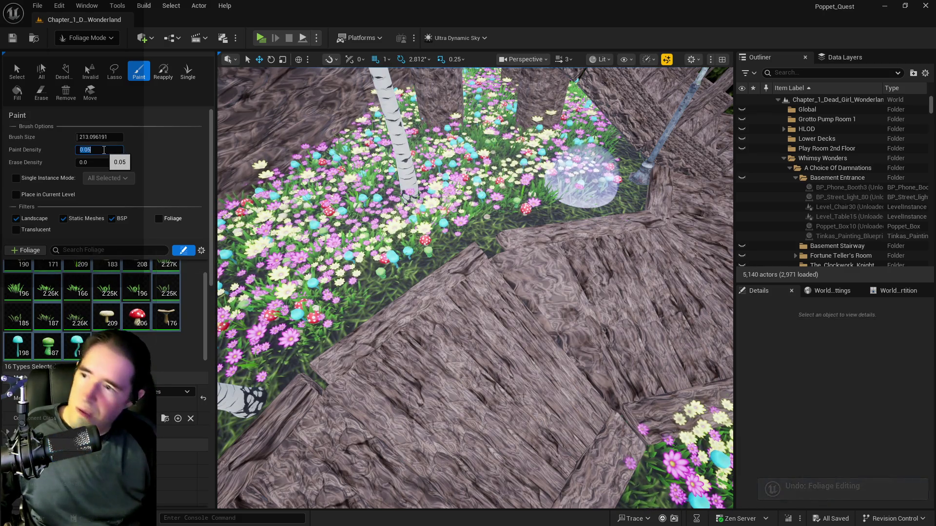
left_click(584, 185)
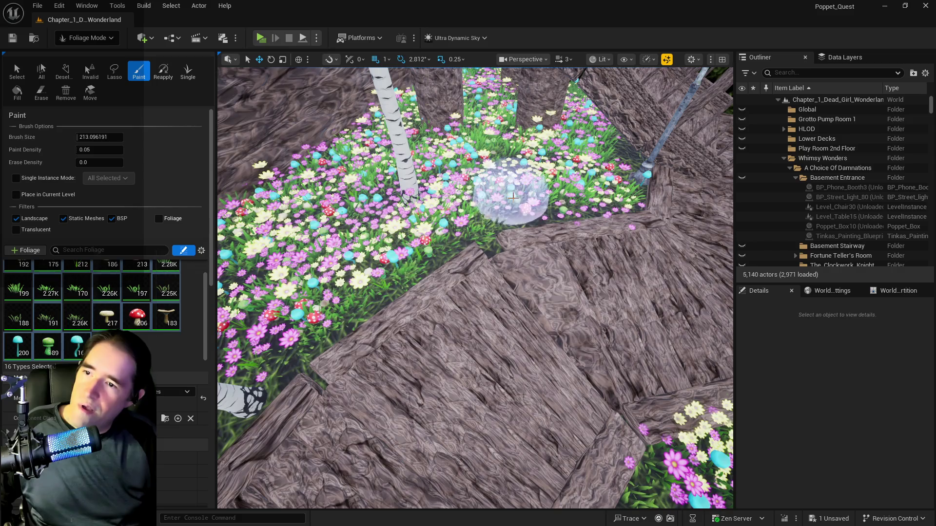
- Paint sparse flowers and mushrooms into the beds on both sides of the path
left_click_drag(582, 161, 407, 168)
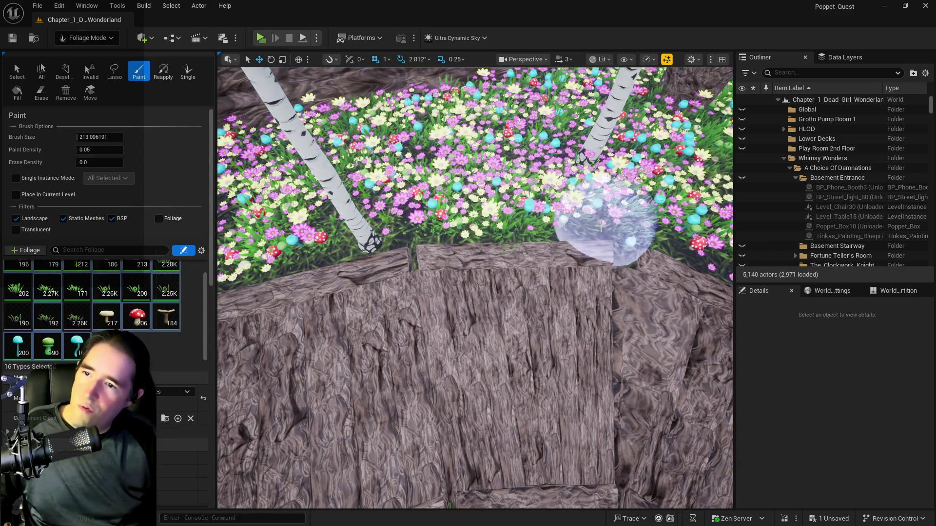
mouse_move(330, 236)
left_mouse_down()
mouse_move(504, 127)
mouse_move(428, 219)
left_mouse_up()
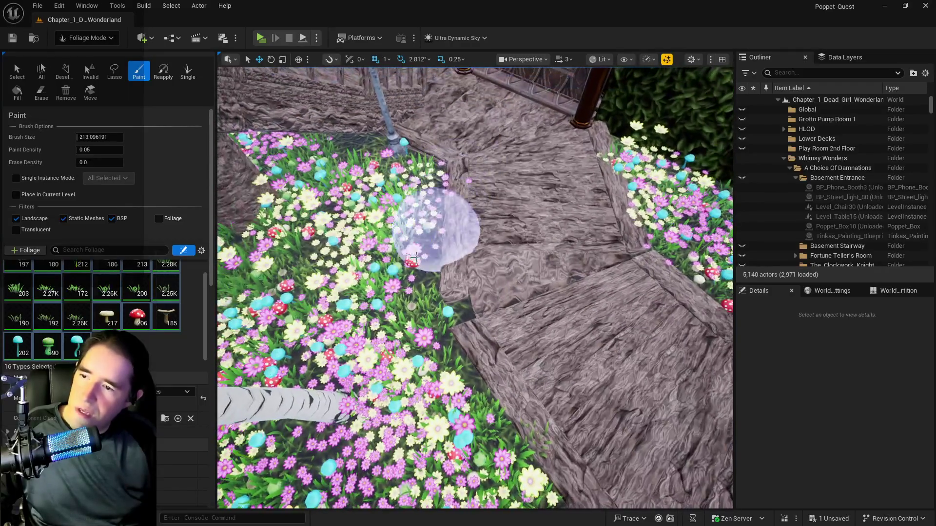
mouse_move(400, 279)
left_mouse_down()
mouse_move(372, 286)
mouse_move(335, 209)
mouse_move(351, 171)
mouse_move(384, 197)
left_mouse_up()
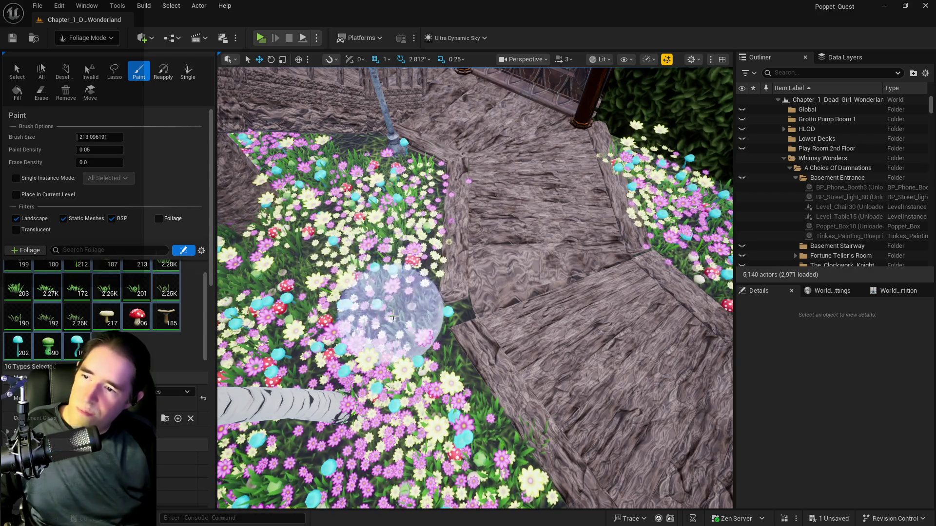
mouse_move(414, 324)
left_mouse_down()
mouse_move(418, 292)
mouse_move(474, 265)
mouse_move(256, 87)
left_mouse_up()
left_click(16, 70)
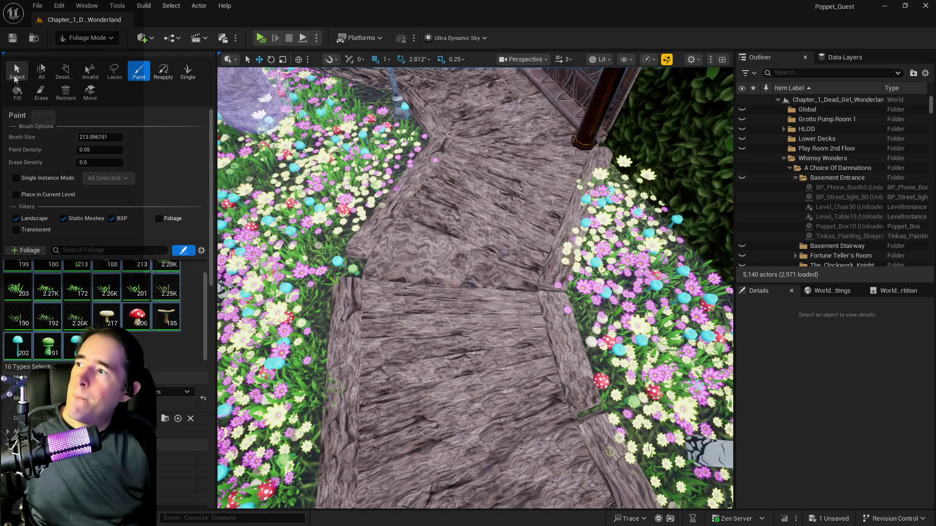
- Shift the selected flower instances to the left beside the path
scroll(437, 128, "up", 4)
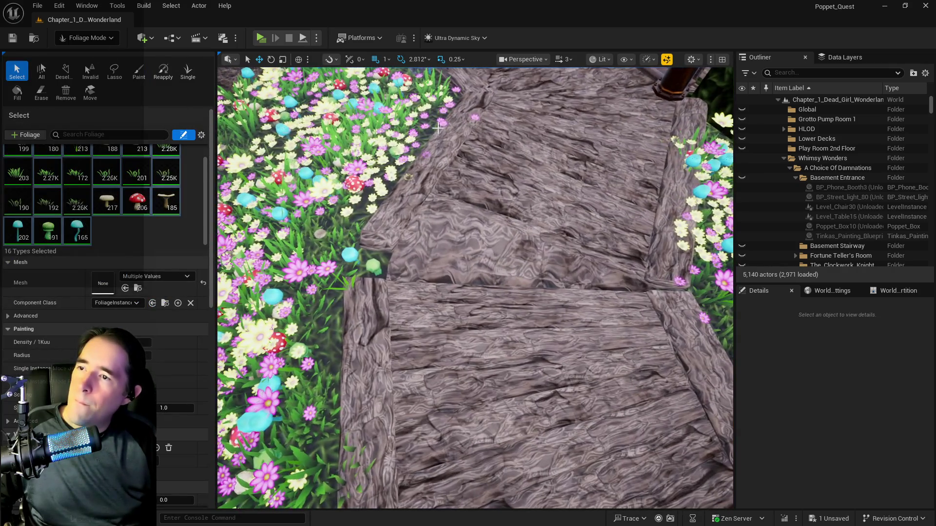
left_click_drag(406, 135, 374, 145)
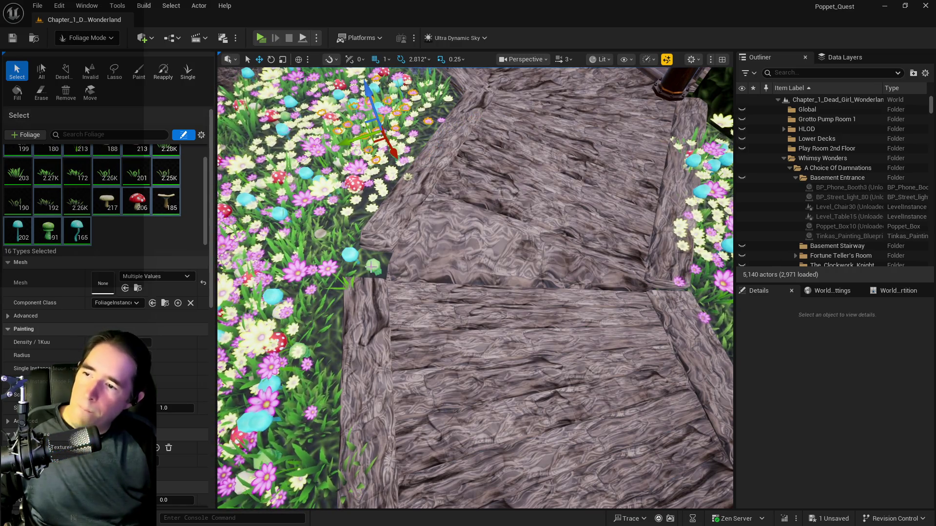
left_click_drag(375, 251, 332, 241)
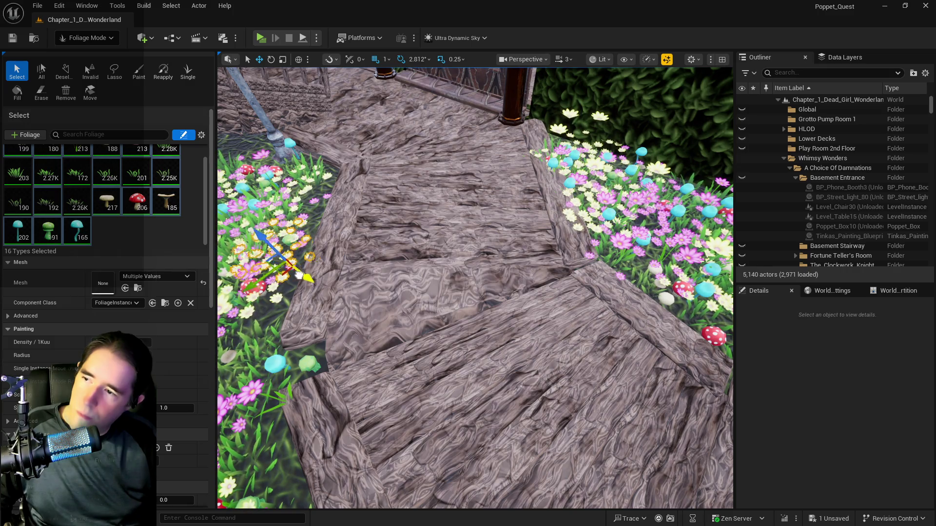
left_click_drag(466, 233, 467, 233)
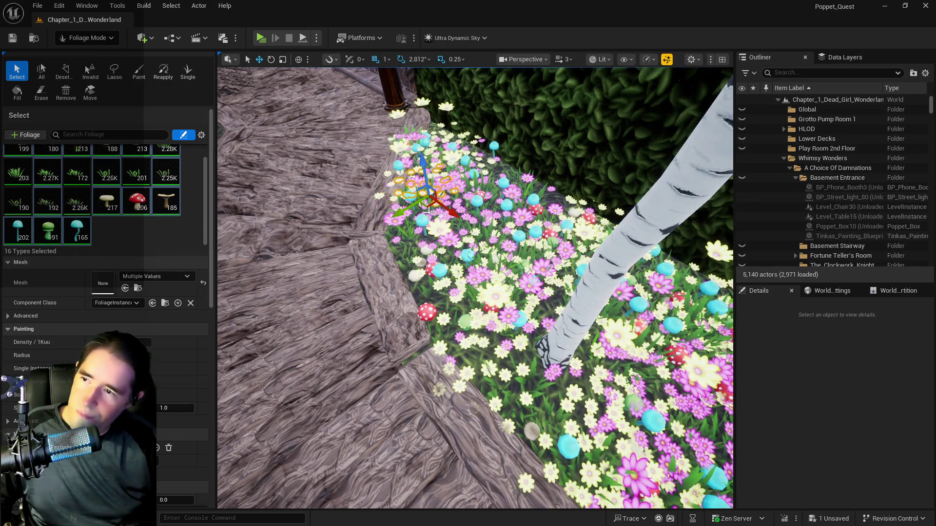
left_click_drag(439, 204, 416, 196)
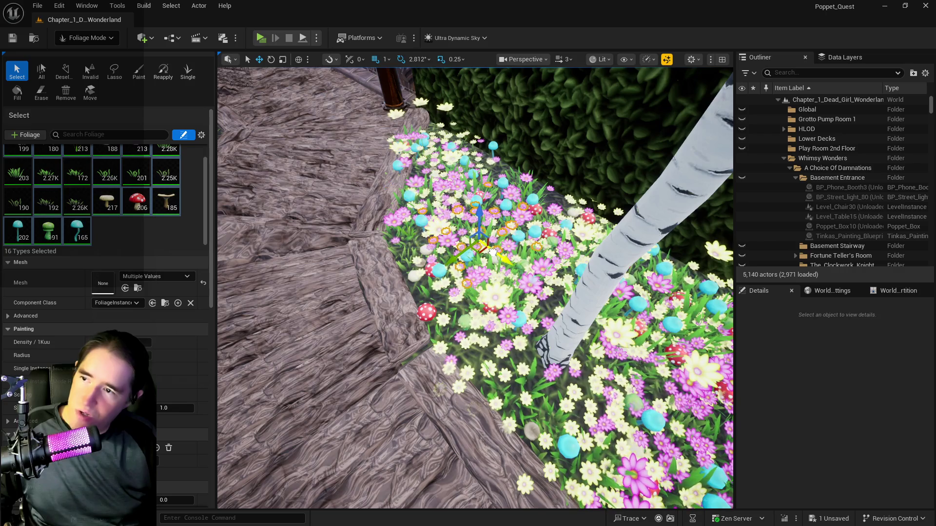
scroll(493, 252, "up", 5)
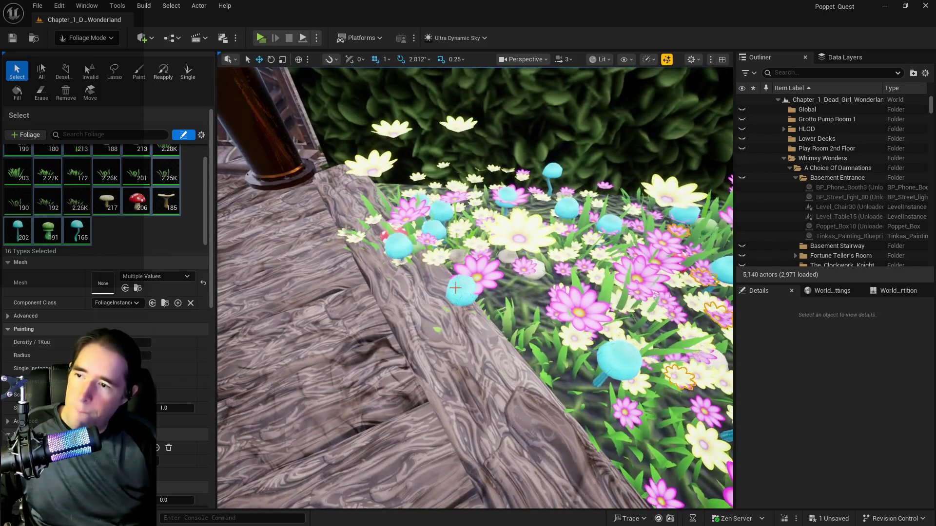
scroll(455, 288, "down", 4)
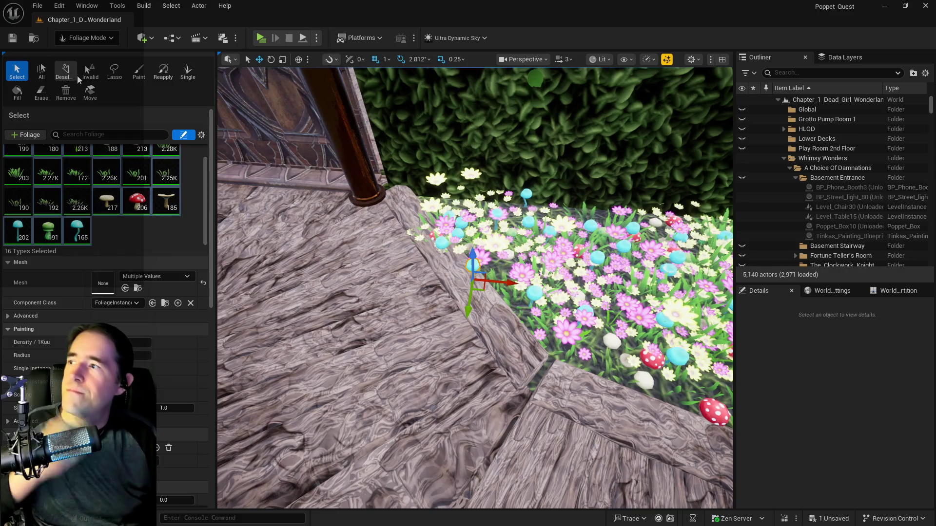
- Erase the stray flowers off the floor edge
left_click(41, 93)
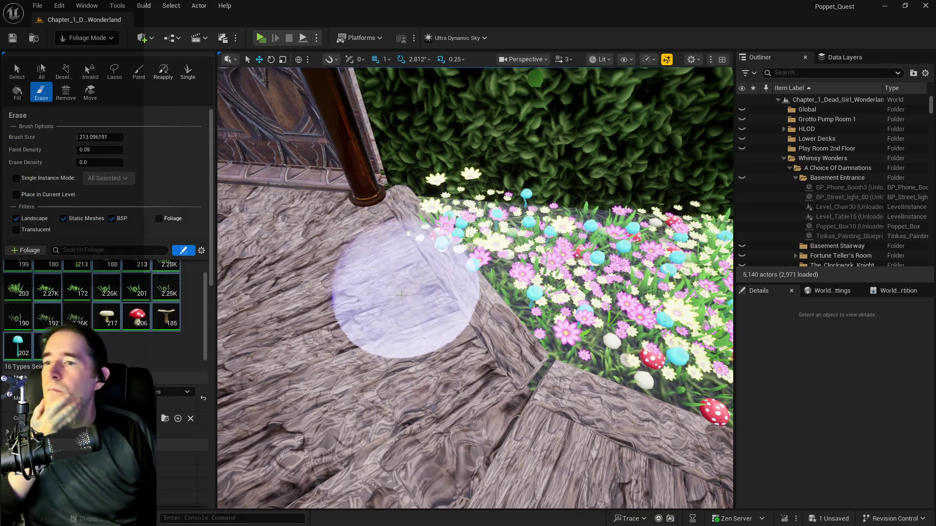
mouse_move(408, 296)
left_mouse_down()
mouse_move(375, 271)
mouse_move(393, 286)
mouse_move(413, 280)
mouse_move(382, 257)
mouse_move(387, 286)
mouse_move(366, 271)
mouse_move(429, 277)
mouse_move(376, 250)
mouse_move(407, 282)
left_mouse_up()
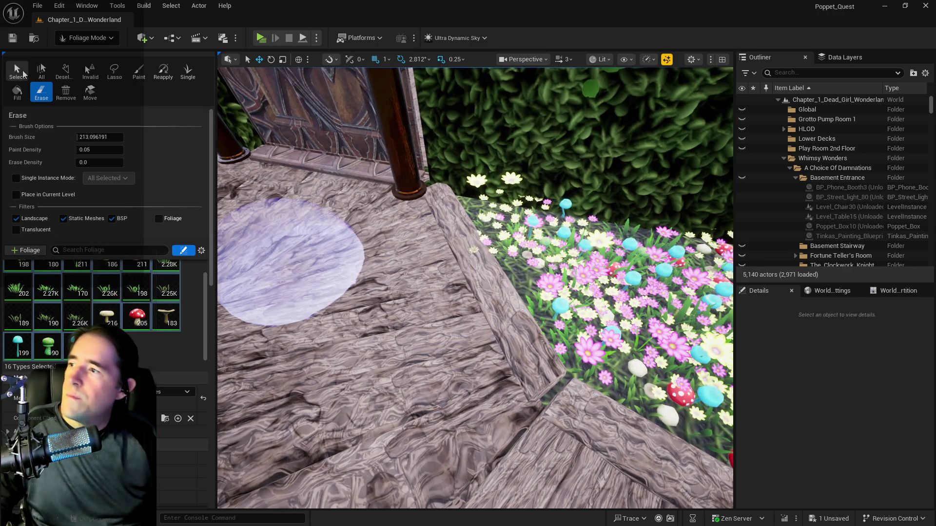
left_click(17, 71)
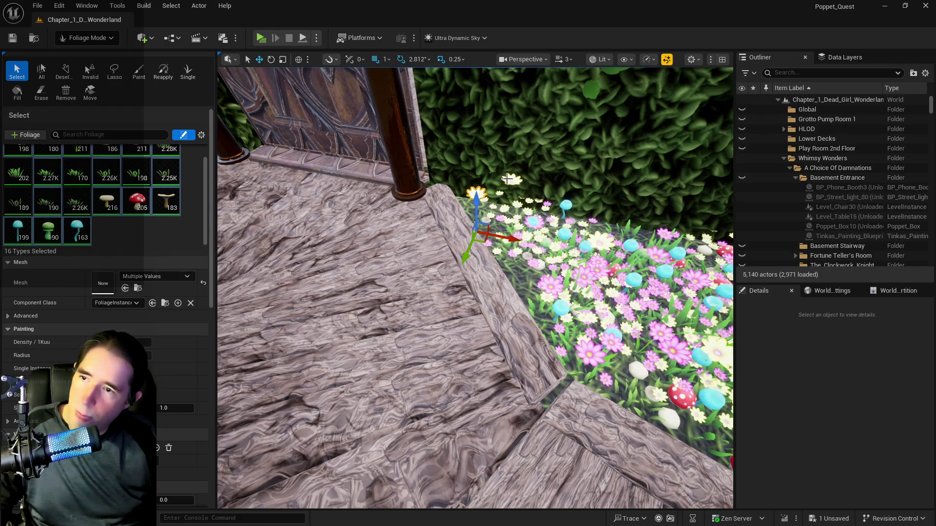
- Move the flower cluster near the grass edge up and to the right, then deselect it
left_click_drag(496, 268, 542, 276)
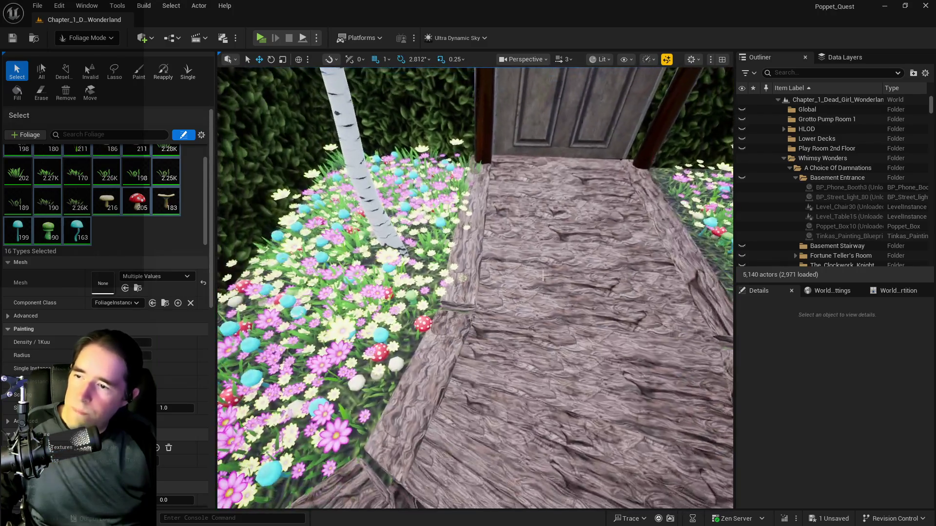
left_click(441, 273)
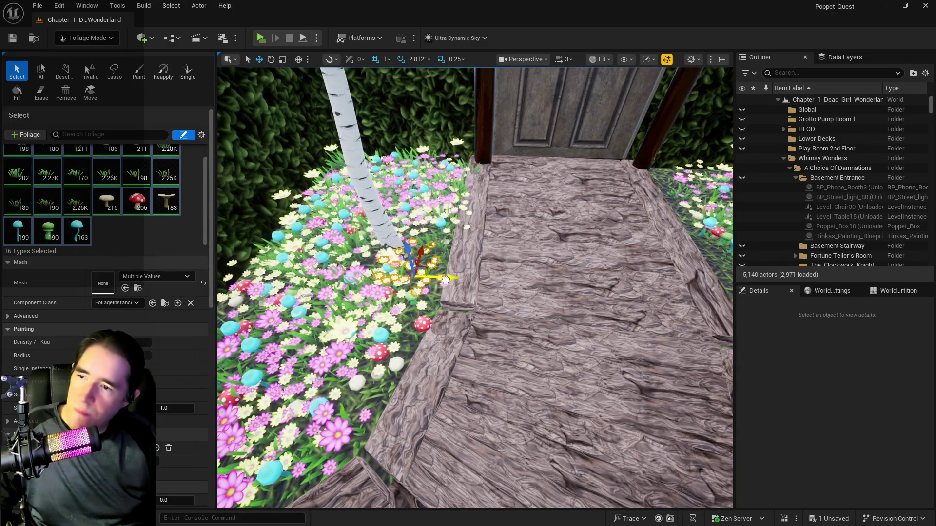
mouse_move(446, 277)
left_mouse_down()
mouse_move(471, 227)
mouse_move(465, 202)
left_mouse_up()
scroll(458, 212, "down", 5)
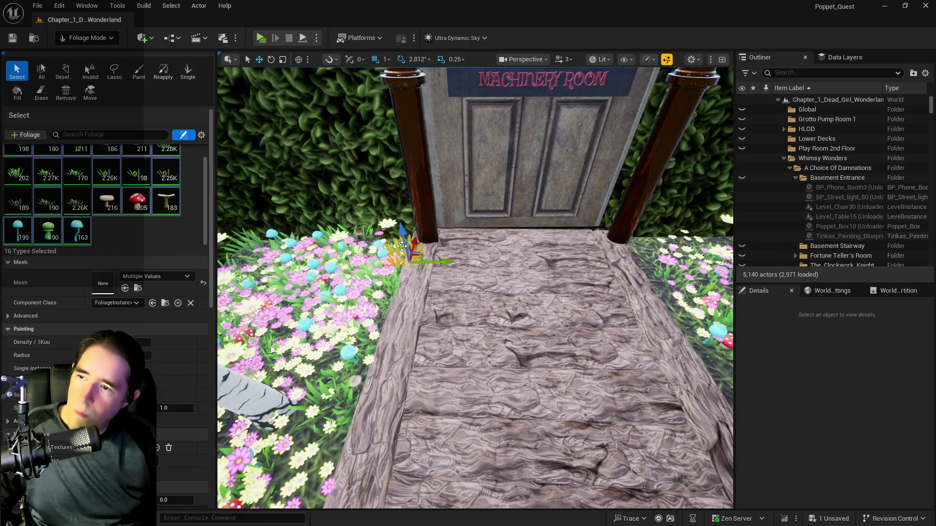
scroll(422, 257, "up", 3)
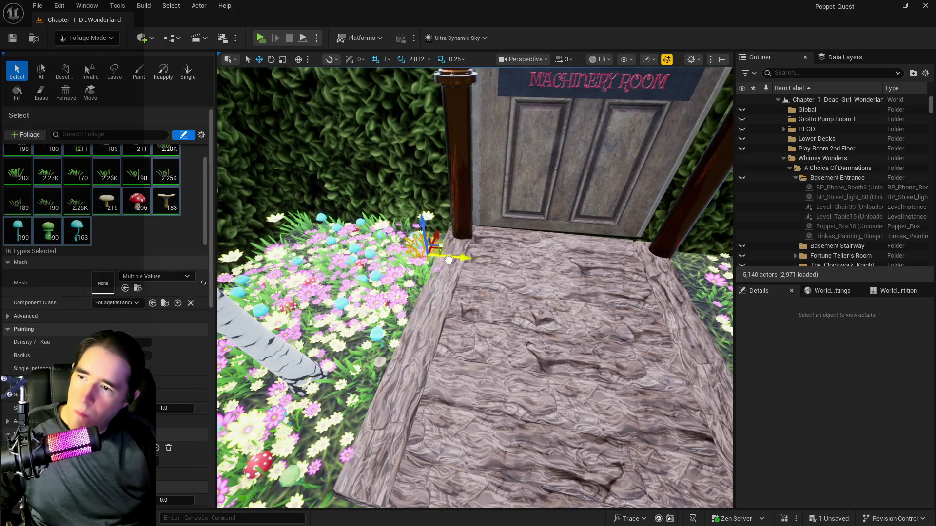
key("Escape")
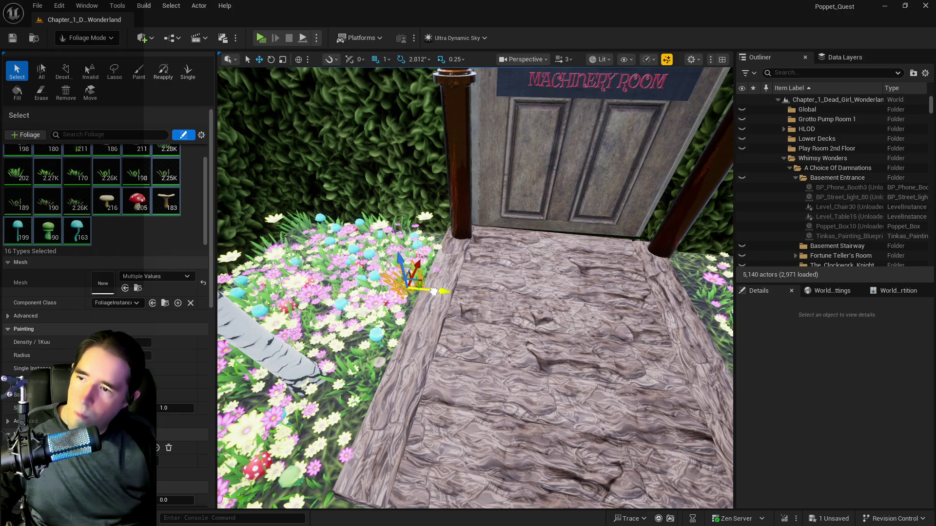
scroll(434, 291, "up", 3)
left_click_drag(434, 291, 312, 288)
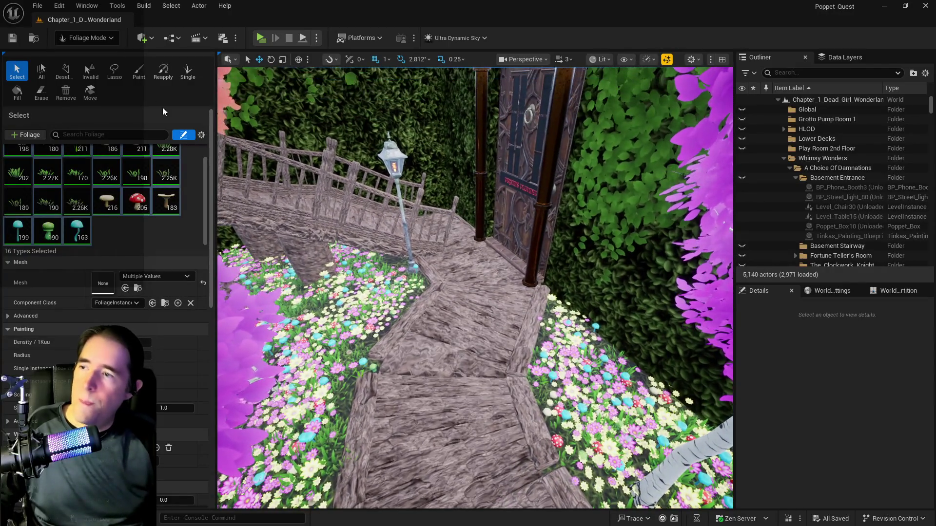
left_click(86, 38)
- Return to Selection Mode, fly past the door and select the wooden walkway mesh
left_click(88, 55)
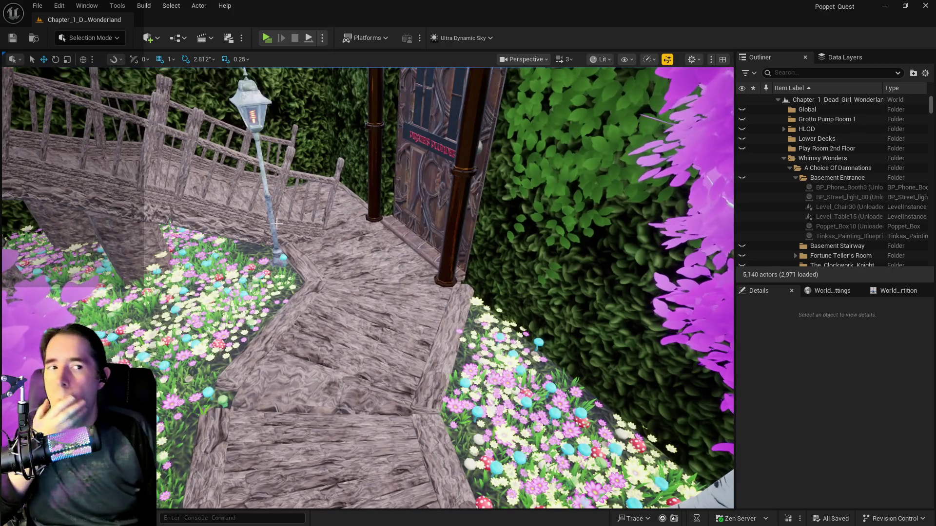
mouse_move(314, 331)
left_mouse_down()
mouse_move(317, 282)
mouse_move(199, 224)
mouse_move(359, 365)
left_mouse_up()
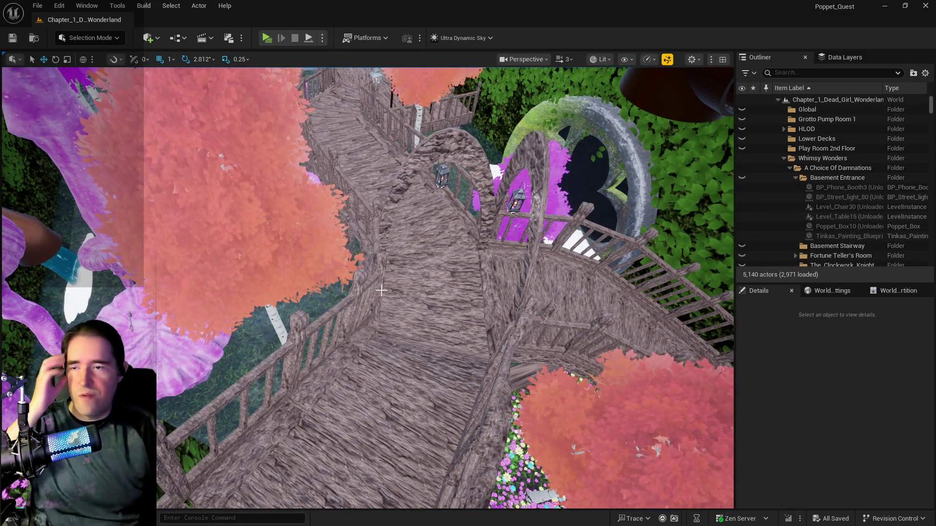
left_click(402, 341)
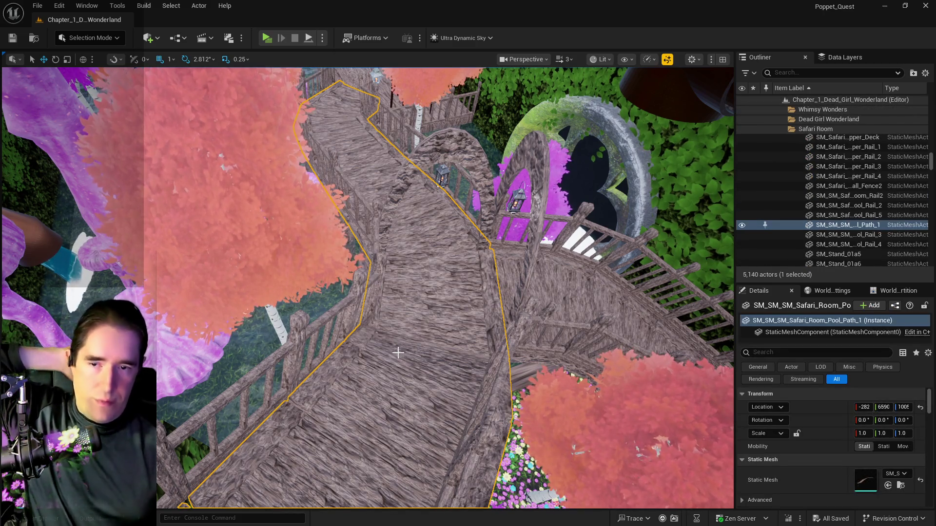
right_click(813, 224)
left_click(711, 183)
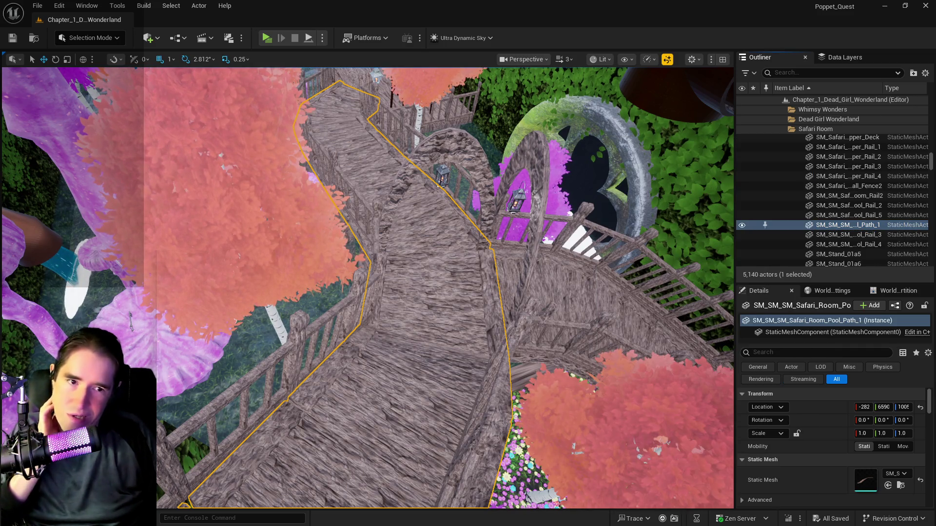
key("ctrl+e")
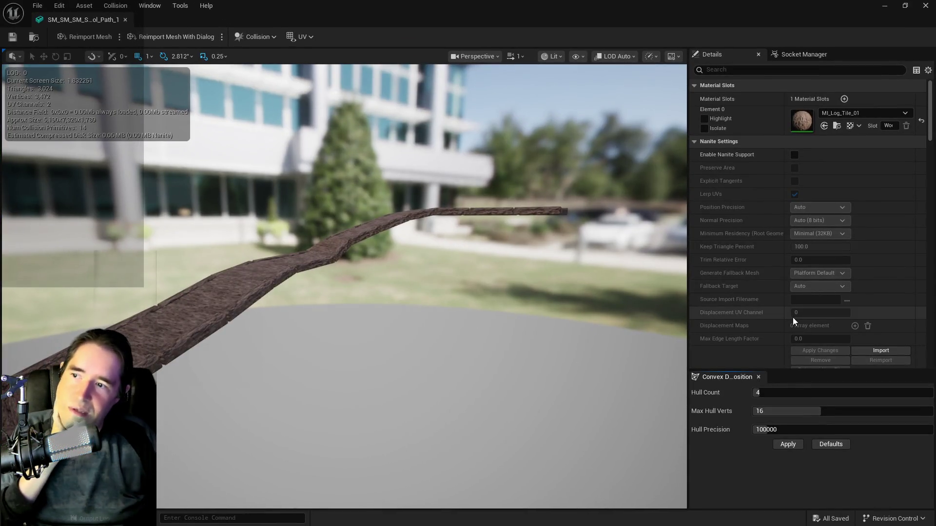
scroll(792, 317, "down", 5)
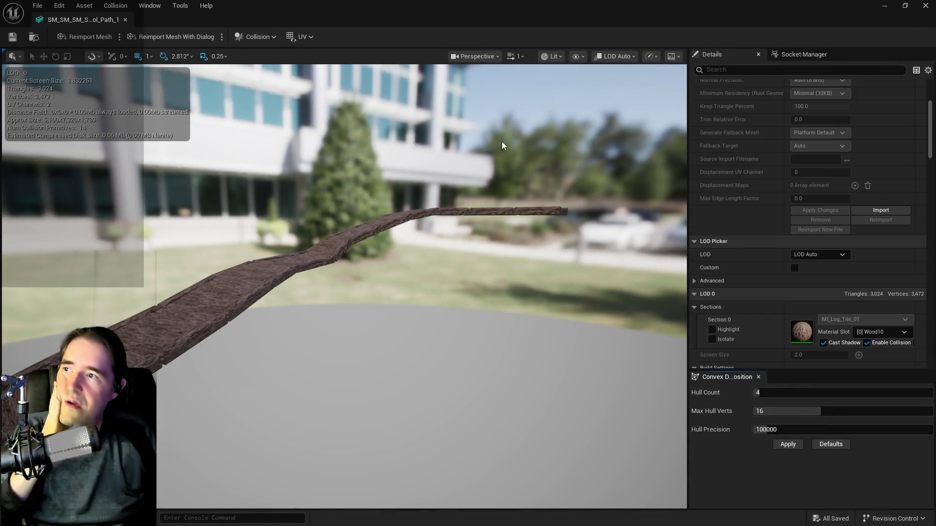
left_click(548, 57)
left_click(577, 56)
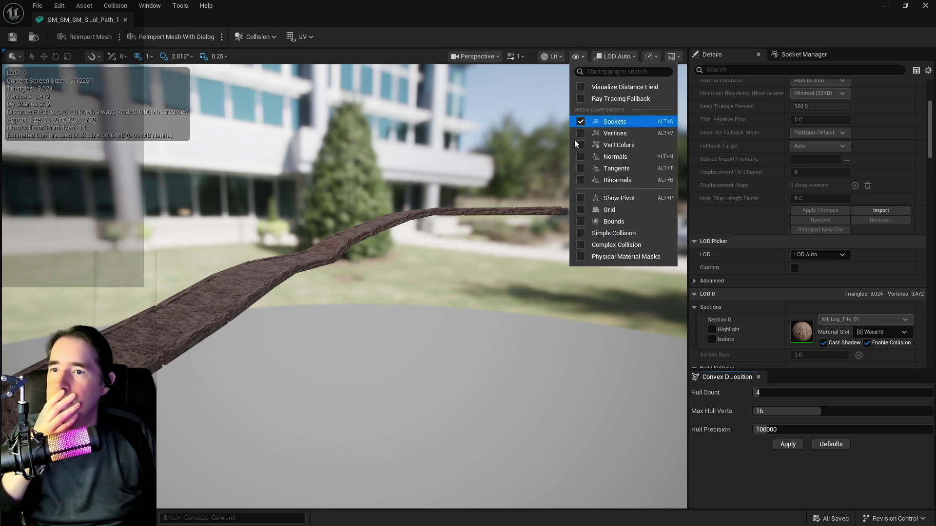
left_click(581, 245)
mouse_move(487, 316)
left_mouse_down()
mouse_move(439, 287)
mouse_move(458, 258)
mouse_move(449, 244)
mouse_move(469, 273)
left_mouse_up()
left_click(572, 59)
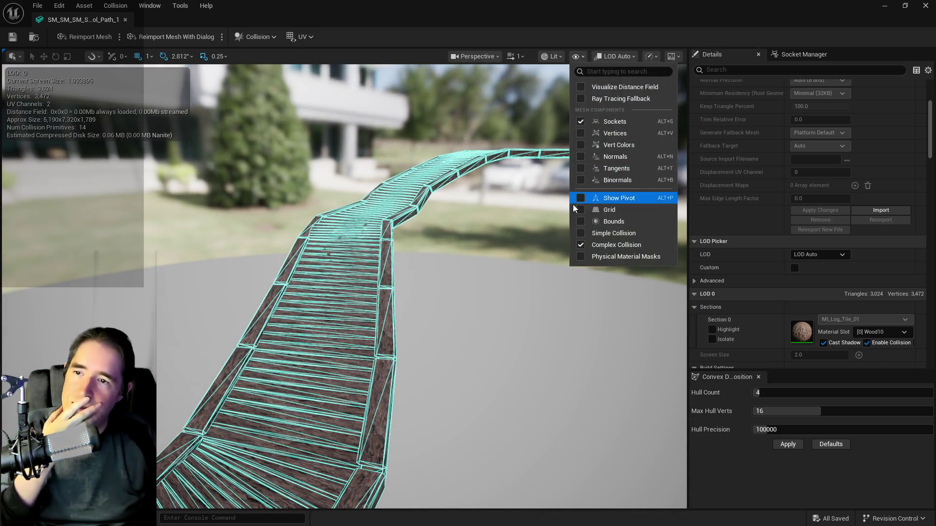
left_click(580, 233)
left_click(581, 245)
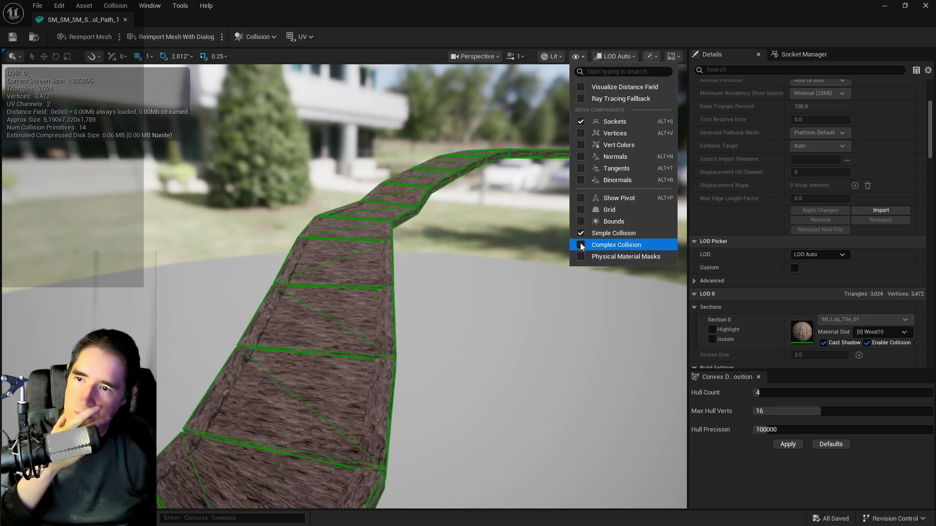
mouse_move(522, 256)
left_mouse_down()
mouse_move(499, 151)
mouse_move(499, 193)
mouse_move(451, 188)
left_mouse_up()
left_click(126, 20)
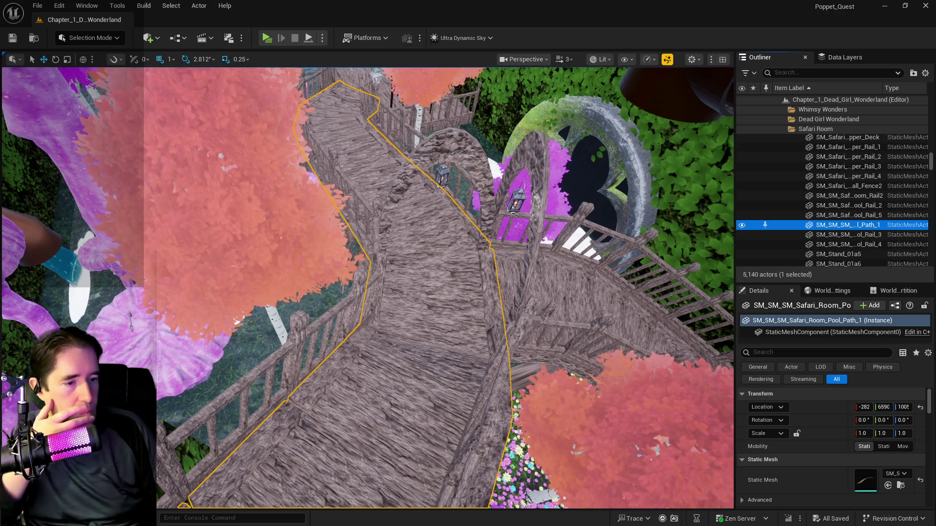
- Open BP_Poppet for editing via Blueprints > GameMode > Pawn > Edit BP_Poppet
key("ctrl+space")
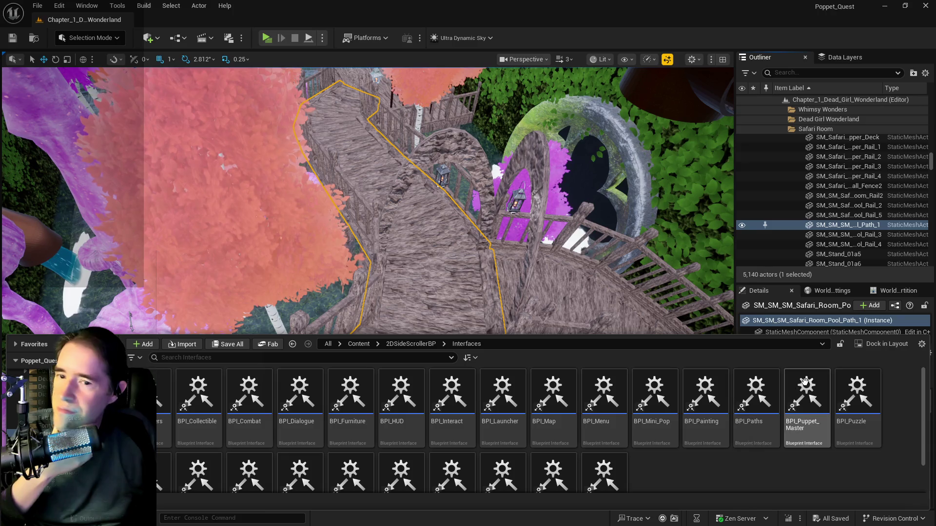
key("ctrl+space")
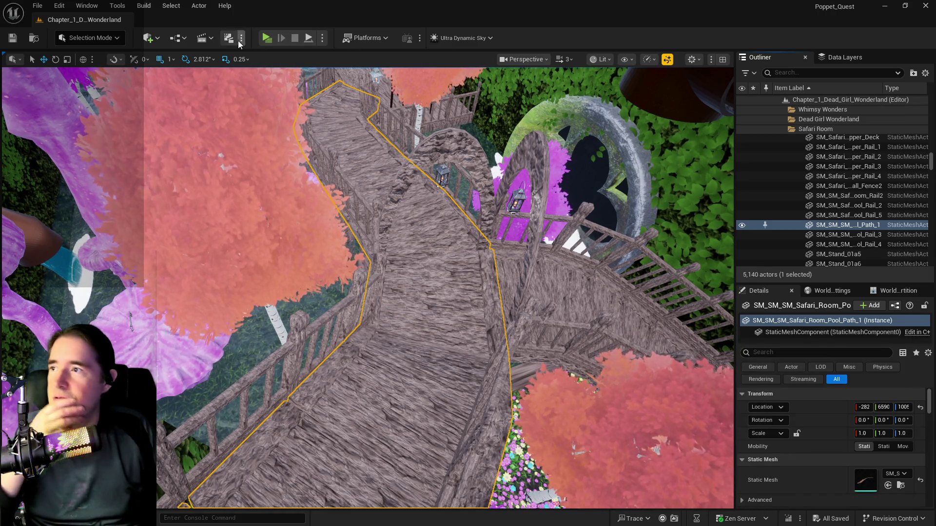
left_click(177, 37)
mouse_move(268, 142)
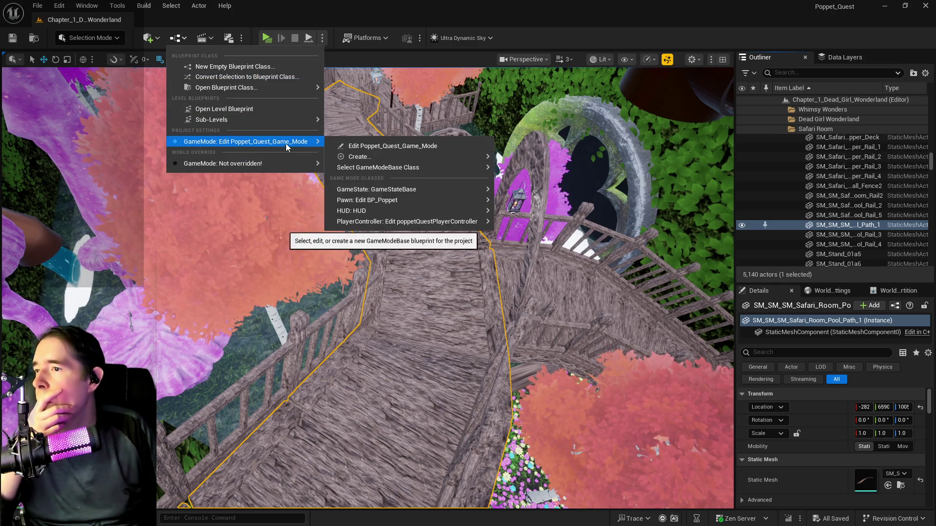
mouse_move(483, 199)
left_click(517, 204)
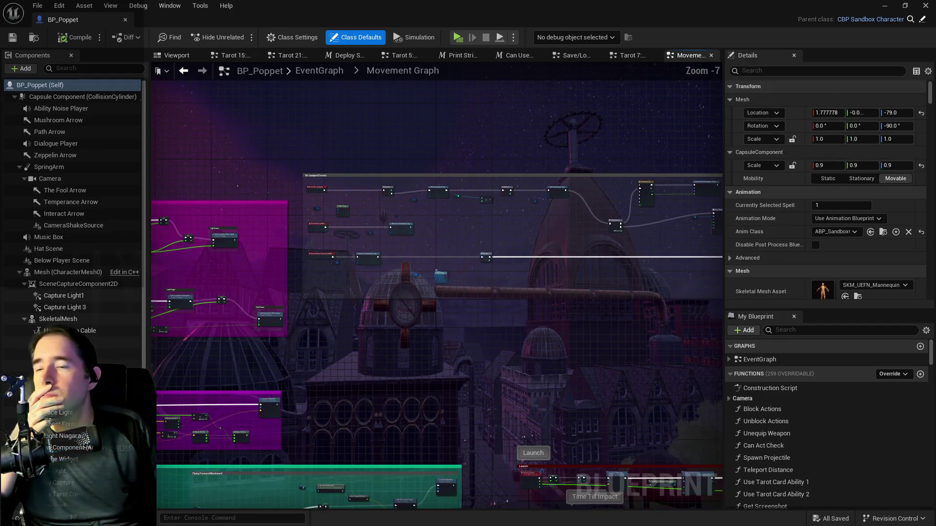
- Pan the Movement Graph to the montage nodes, then return to the EventGraph
scroll(628, 200, "up", 3)
mouse_move(217, 189)
left_mouse_down()
mouse_move(305, 202)
mouse_move(378, 167)
mouse_move(455, 265)
mouse_move(537, 176)
mouse_move(468, 129)
mouse_move(381, 98)
left_mouse_up()
scroll(457, 265, "down", 2)
left_click(320, 71)
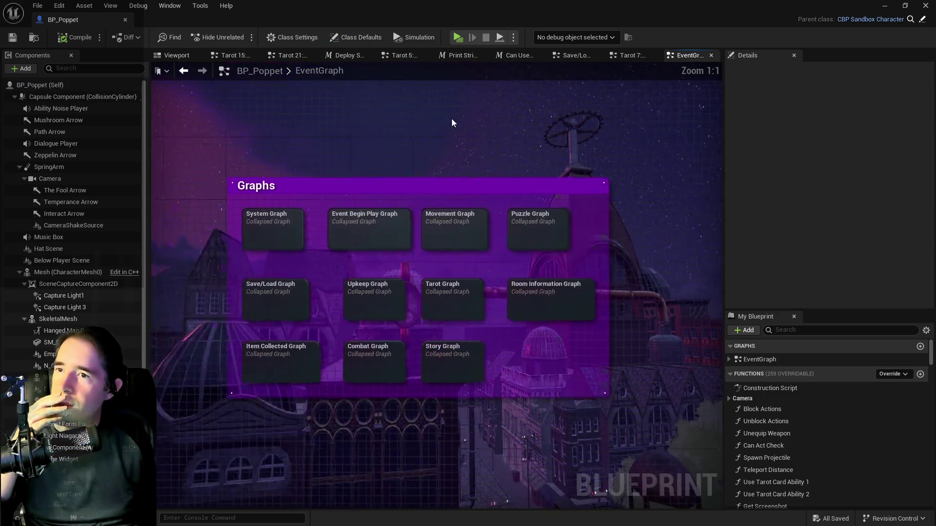
- Open the Upkeep Graph and pan across its sanity, darkness and Find Nearby Lights nodes
double_click(400, 282)
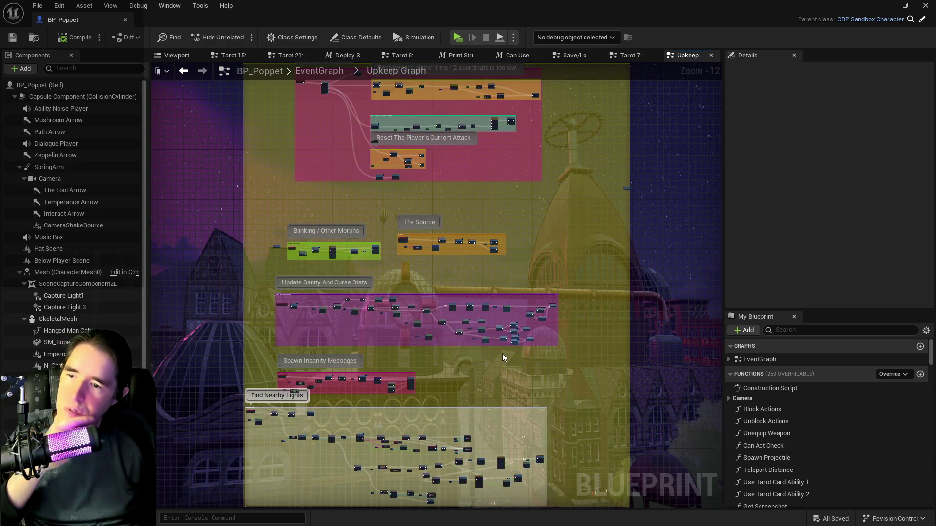
scroll(502, 353, "up", 5)
scroll(487, 331, "up", 3)
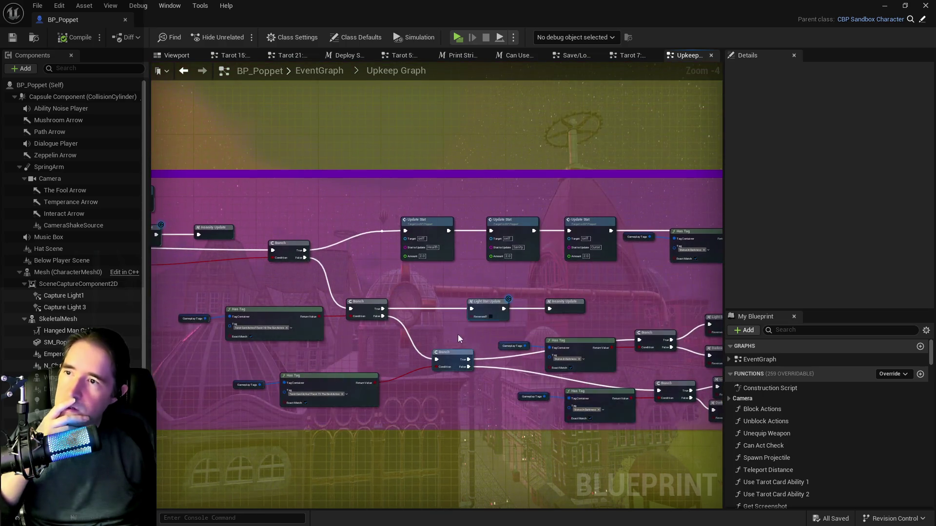
left_click_drag(458, 334, 317, 290)
mouse_move(499, 281)
left_mouse_down()
mouse_move(378, 253)
mouse_move(401, 266)
left_mouse_up()
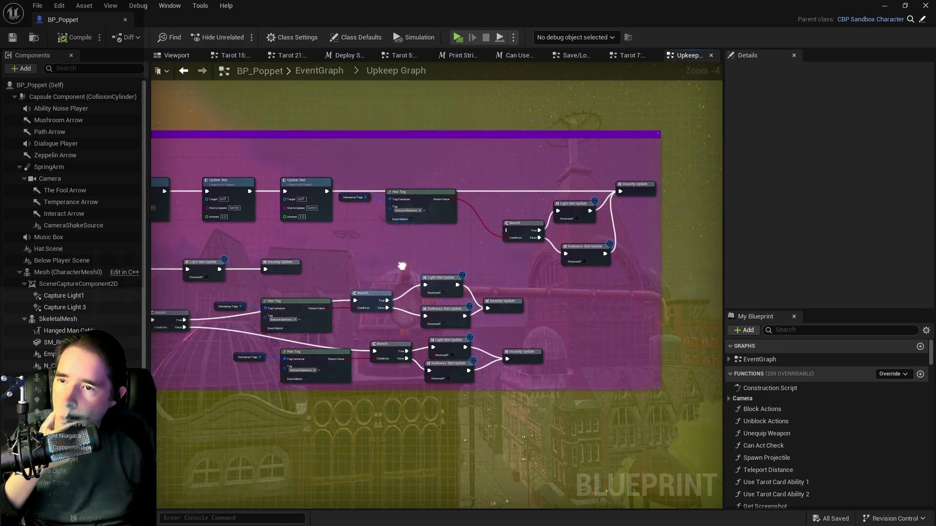
scroll(463, 325, "down", 3)
scroll(686, 317, "down", 2)
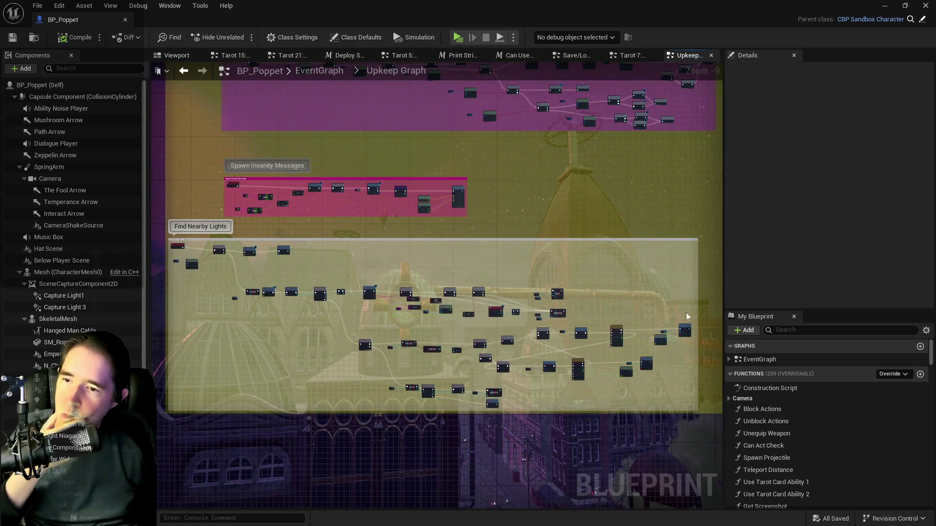
mouse_move(537, 372)
left_mouse_down()
mouse_move(566, 299)
mouse_move(554, 321)
mouse_move(539, 324)
mouse_move(424, 309)
mouse_move(503, 273)
left_mouse_up()
scroll(569, 300, "up", 4)
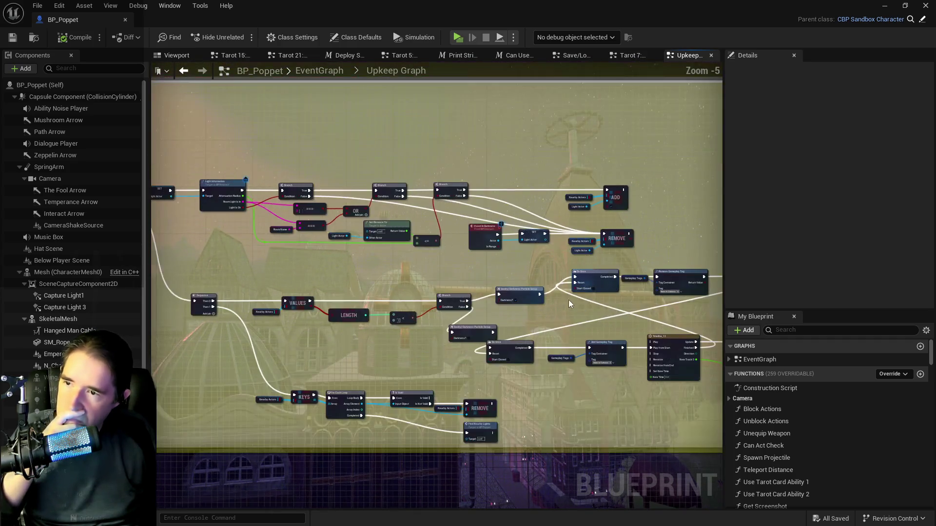
- Inspect the Sanity/Darkness Particle Setup macro, then view the Upkeep Graph's Timeline and Set Light Color nodes
double_click(500, 285)
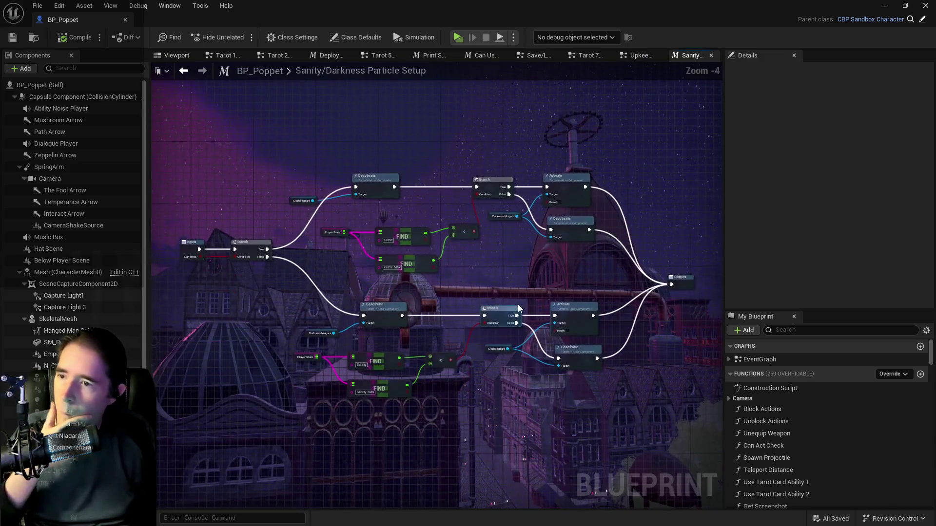
mouse_move(438, 311)
left_mouse_down()
mouse_move(372, 288)
mouse_move(506, 295)
mouse_move(369, 263)
left_mouse_up()
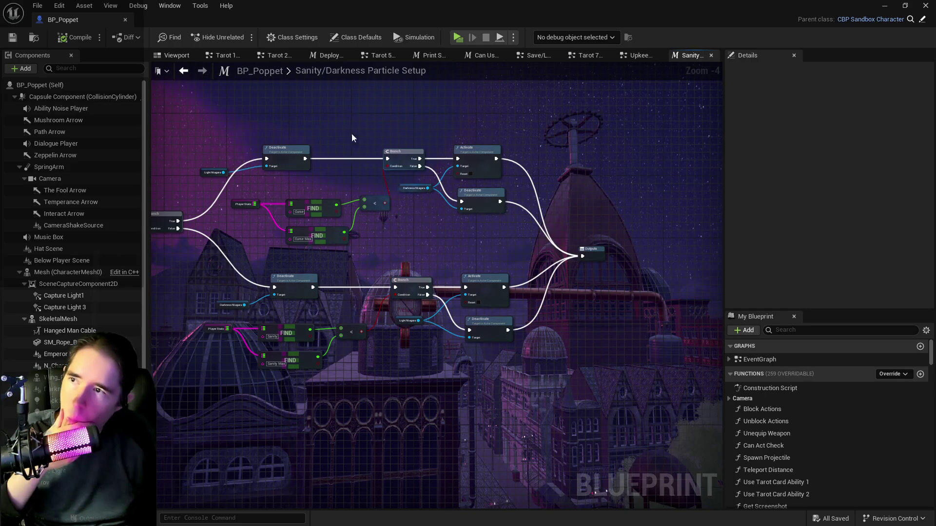
left_click(641, 56)
left_click_drag(563, 301, 565, 280)
mouse_move(409, 336)
left_mouse_down()
mouse_move(526, 375)
mouse_move(299, 309)
left_mouse_up()
left_click_drag(502, 365, 293, 366)
left_click(789, 331)
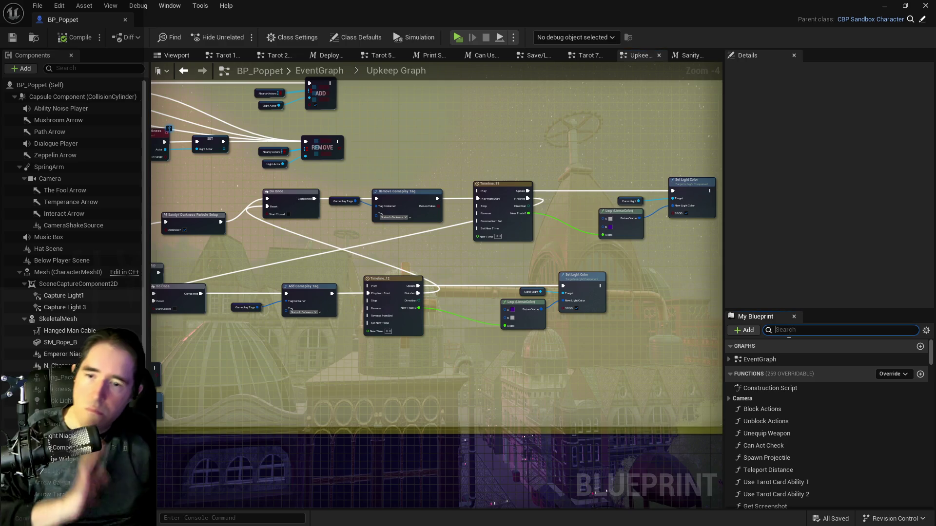
- Search the blueprint for 'print string' and jump to the Print String in Event Begin Play Graph
left_click(111, 6)
mouse_move(139, 7)
mouse_move(169, 5)
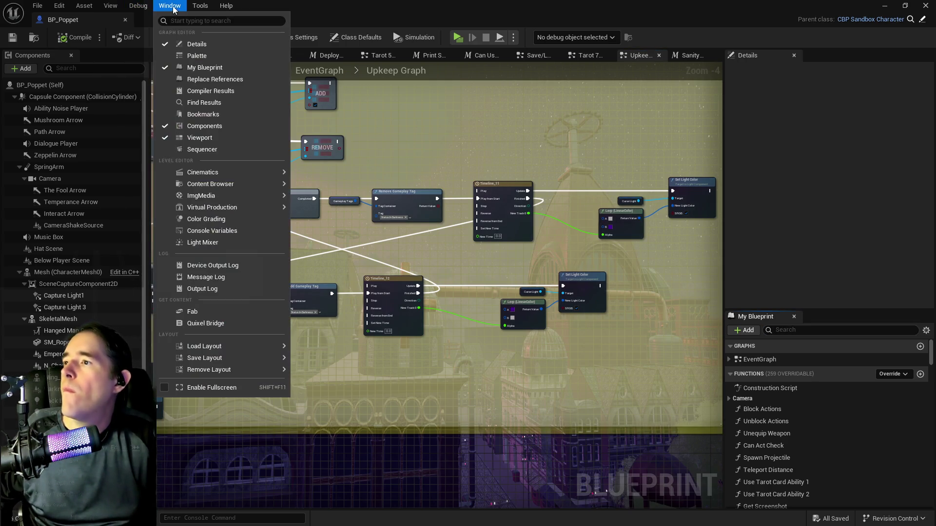
left_click(190, 103)
left_click(206, 440)
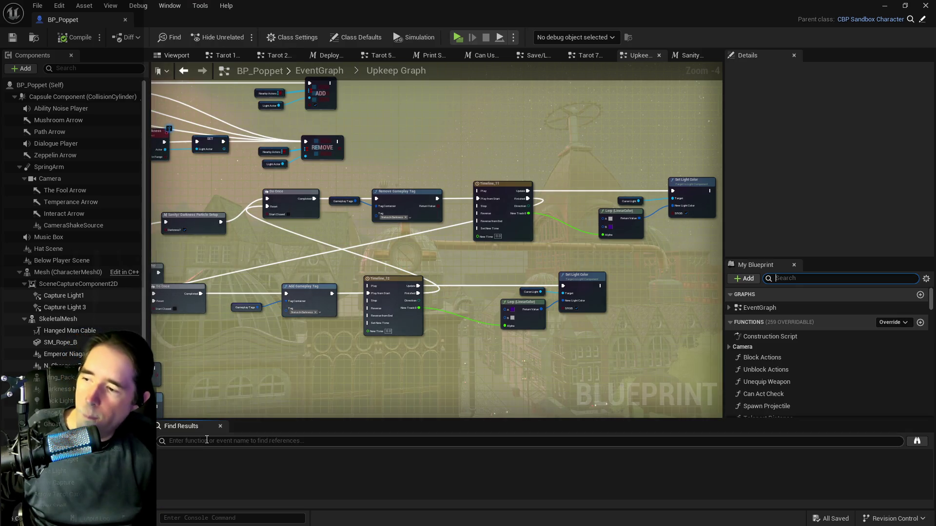
type("print string")
key("Return")
left_click(200, 471)
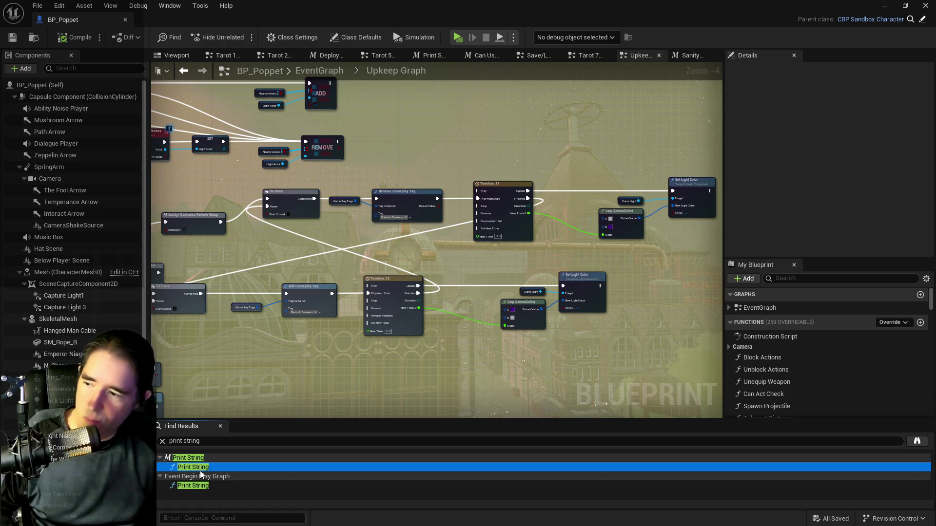
left_click(194, 487)
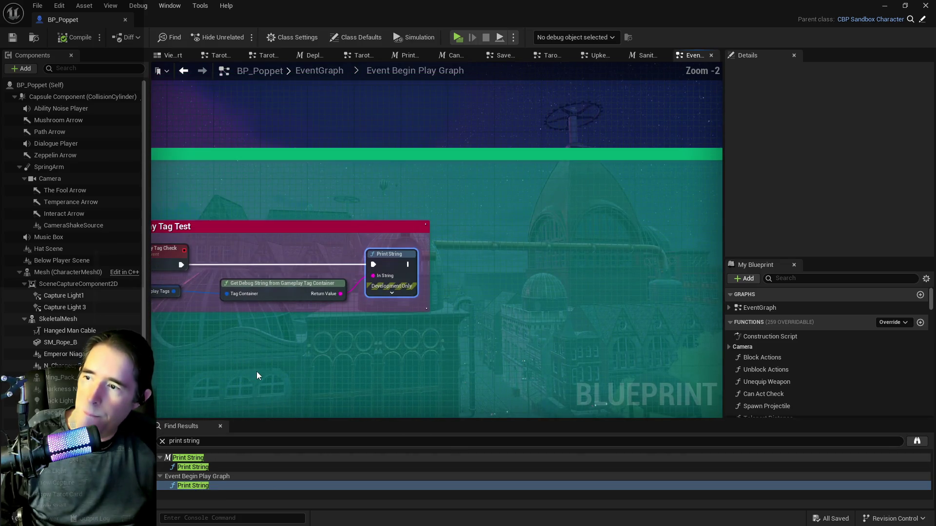
- Broaden the search to 'print' and scroll through the library matches
key("BackSpace")
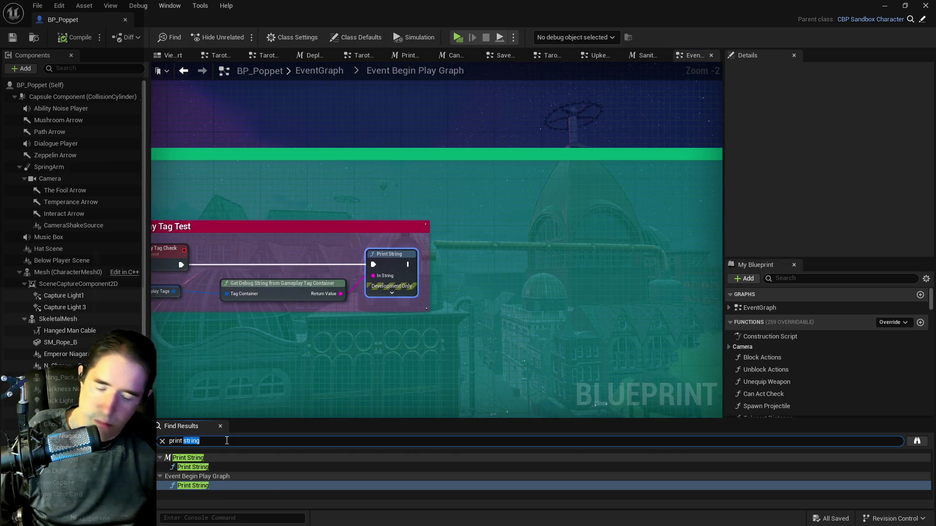
key("Return")
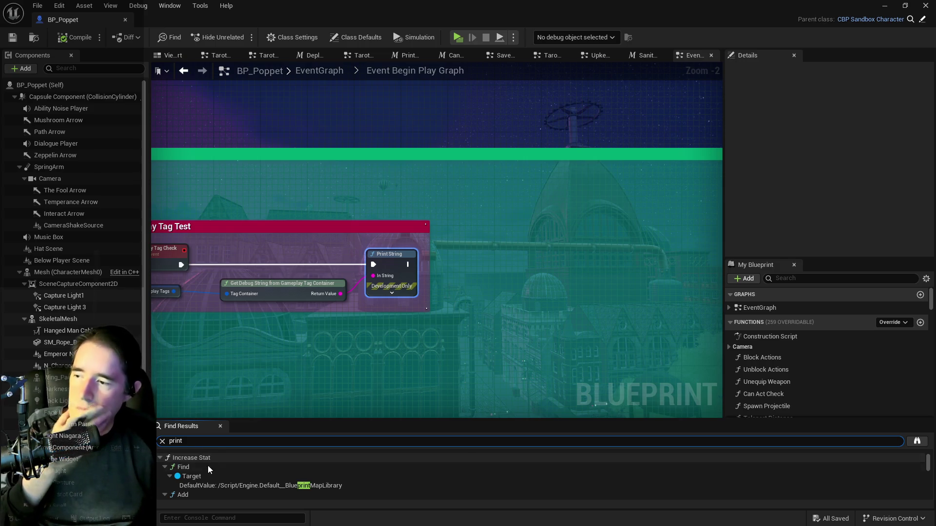
scroll(204, 470, "down", 3)
scroll(201, 485, "down", 2)
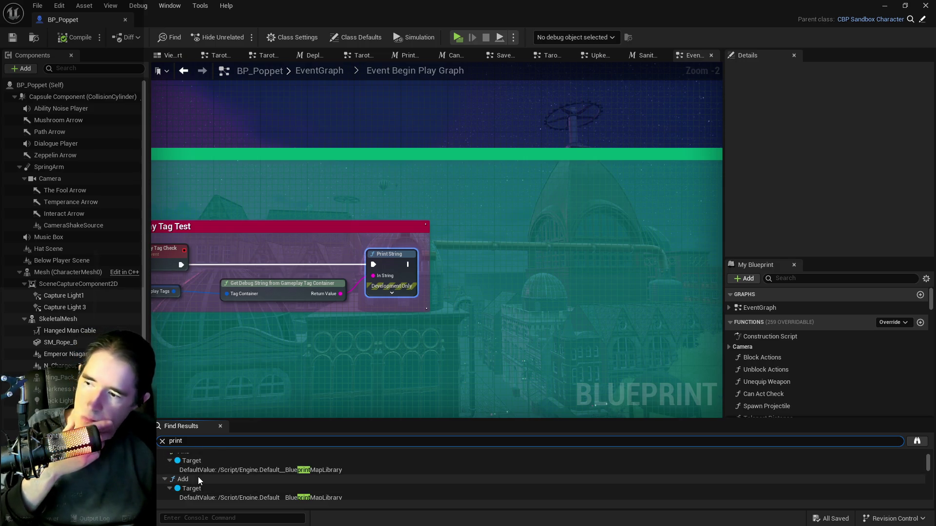
scroll(198, 476, "down", 3)
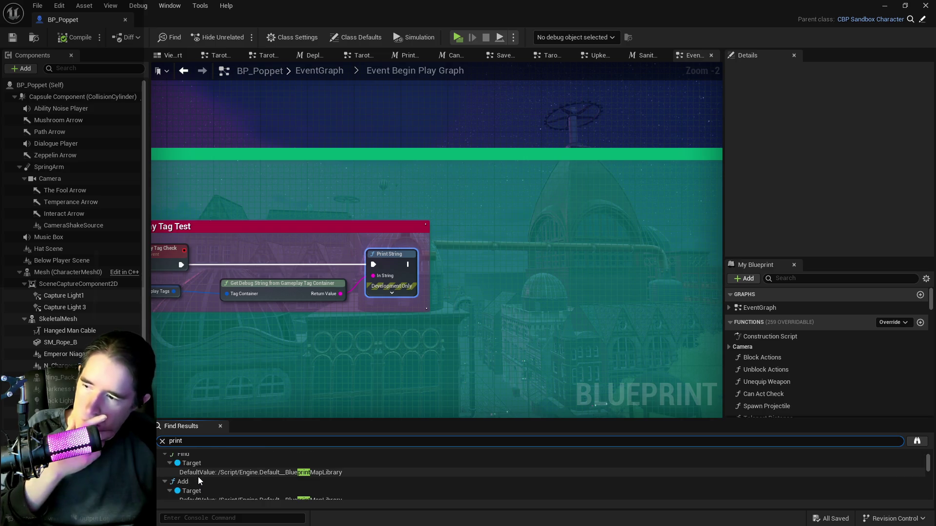
scroll(198, 476, "down", 1)
scroll(198, 477, "down", 4)
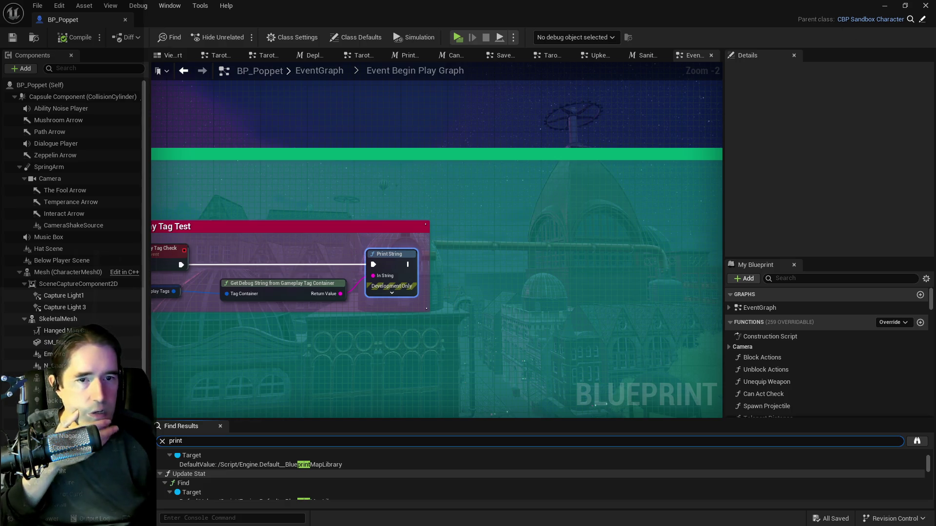
key("ctrl+space")
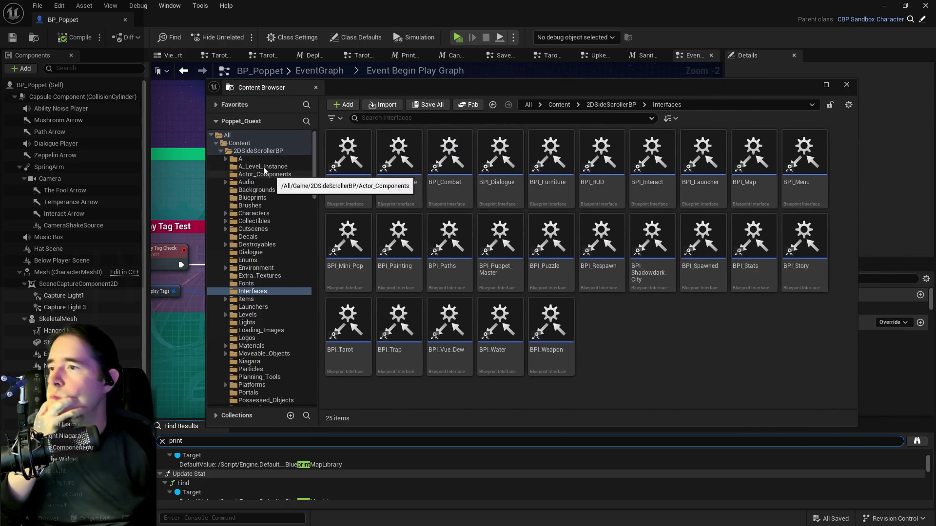
- Open BP_Puppet_Master from the Characters folder and search it for Print String nodes
left_click(253, 213)
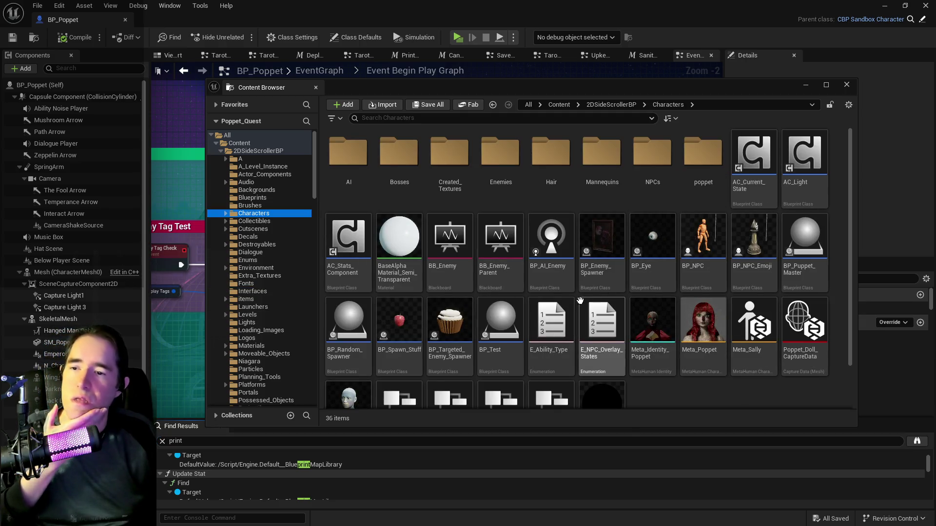
key("ctrl+space")
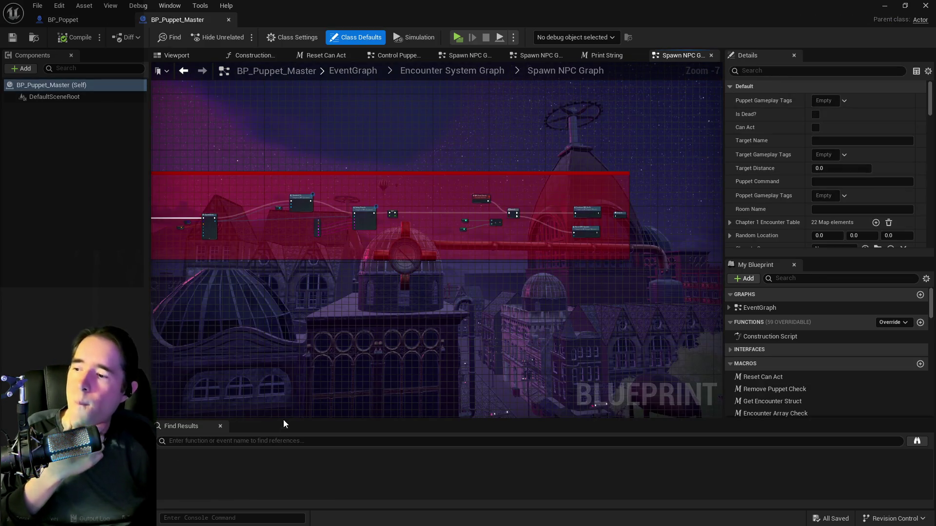
left_click(281, 441)
type("print st")
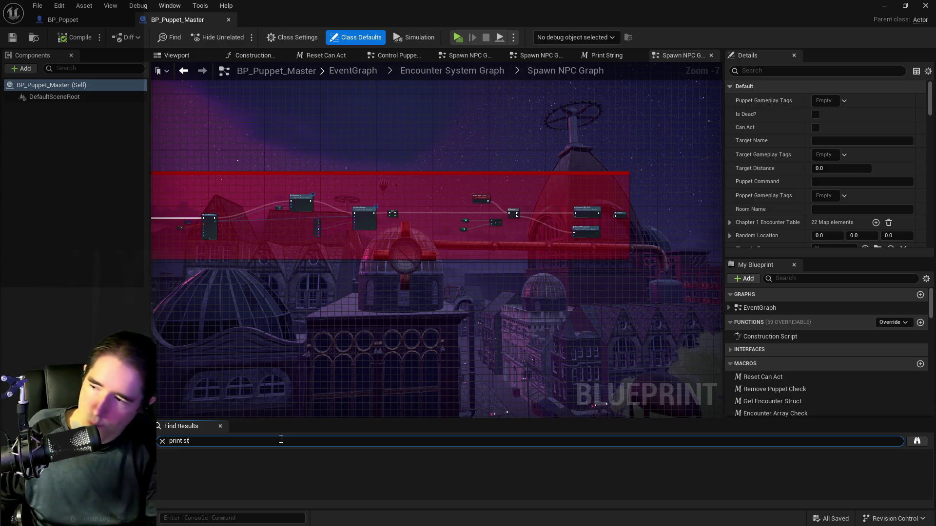
key("Return")
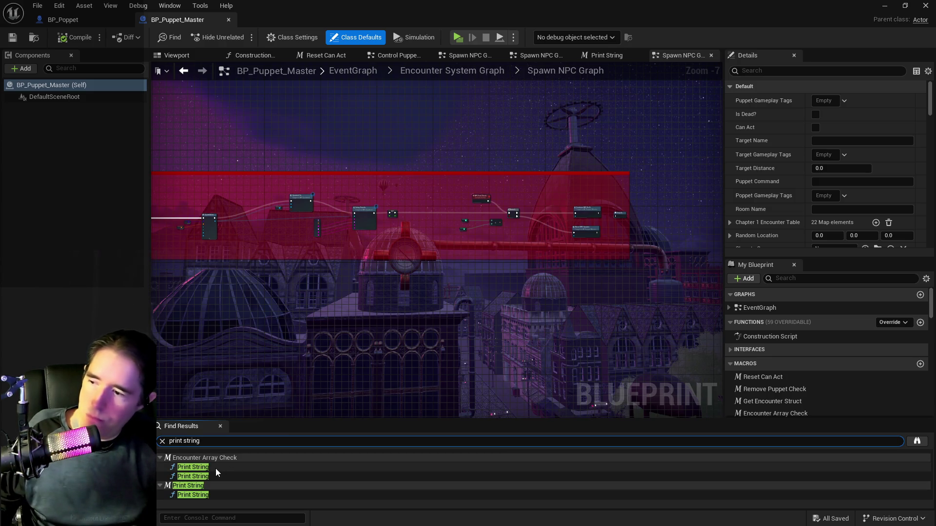
left_click(216, 468)
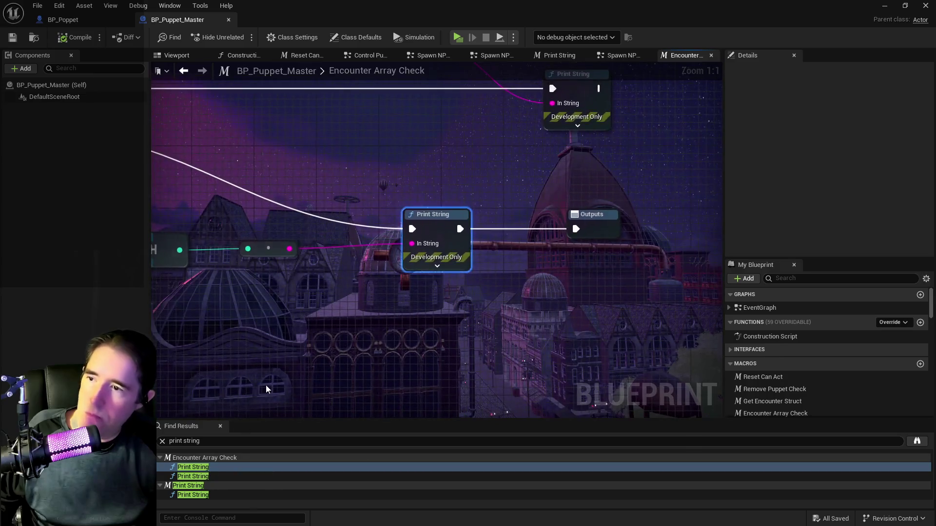
- Inspect each Print String result, including those in Encounter Array Check and the Print String macro
left_click_drag(267, 383, 584, 359)
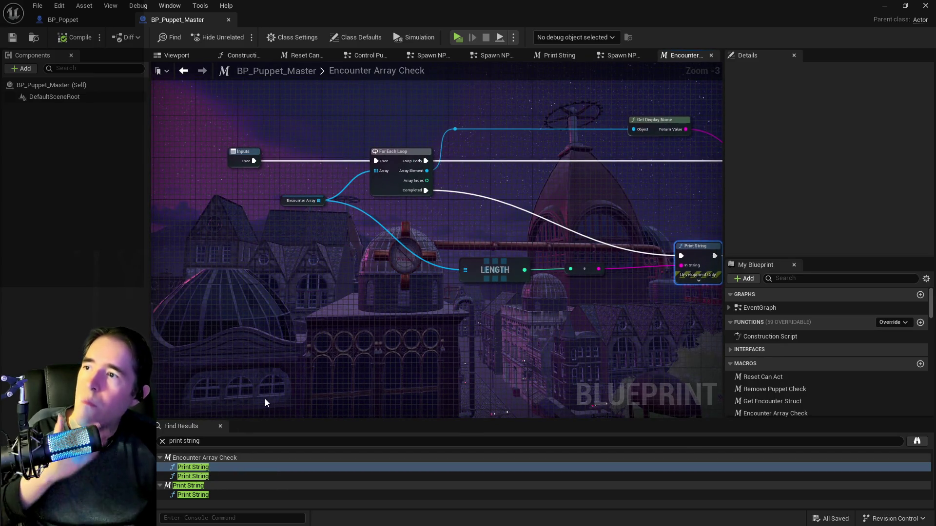
double_click(187, 477)
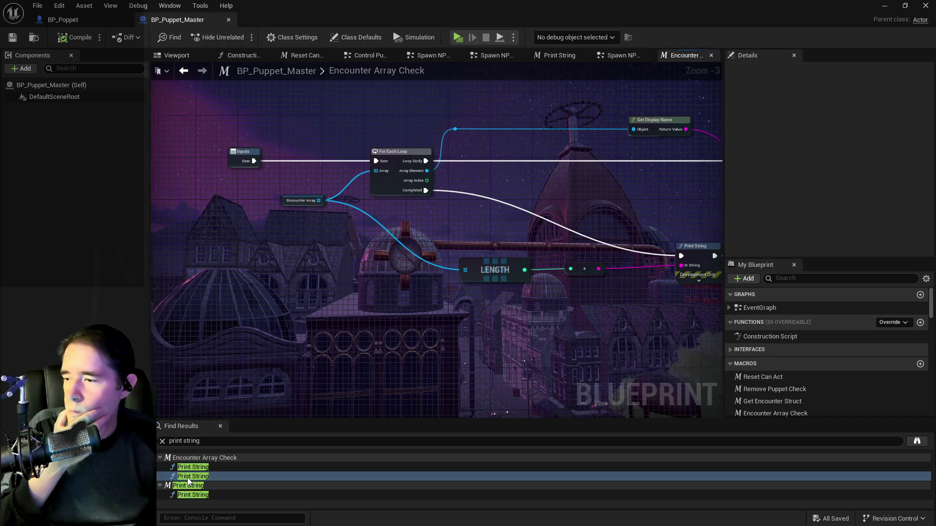
double_click(183, 496)
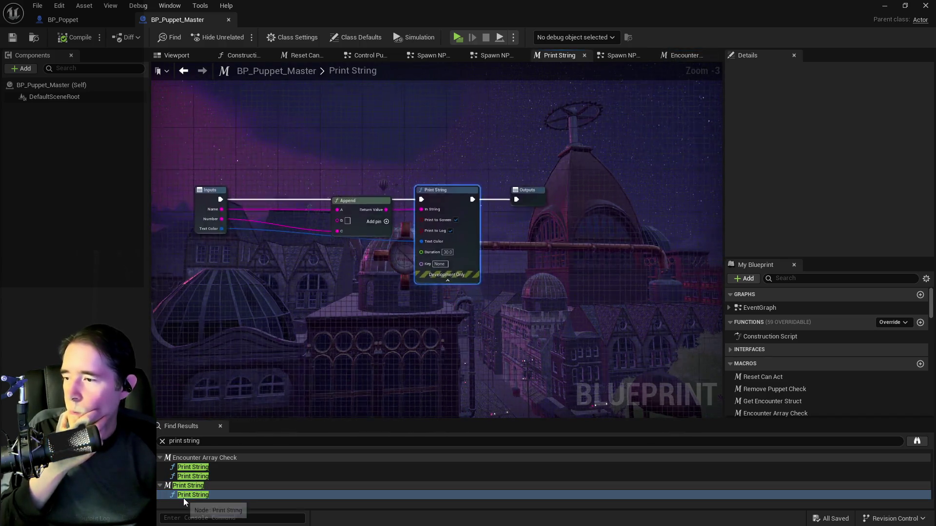
mouse_move(597, 349)
left_mouse_down()
mouse_move(601, 339)
mouse_move(507, 336)
left_mouse_up()
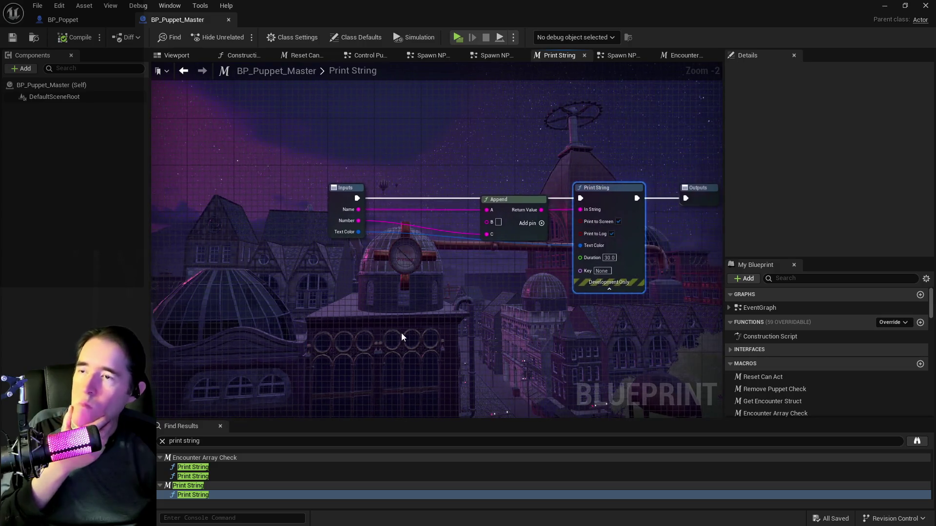
double_click(192, 476)
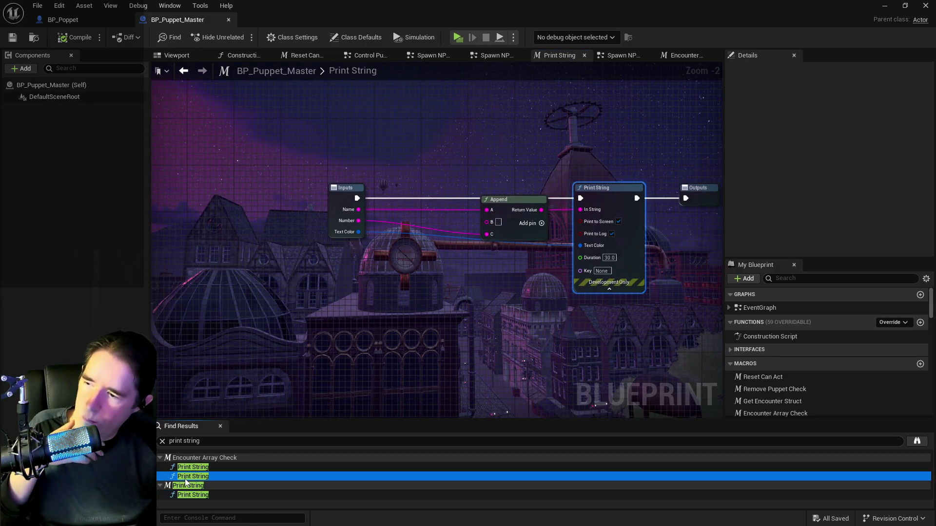
left_click_drag(280, 313, 667, 286)
left_click_drag(603, 276, 398, 247)
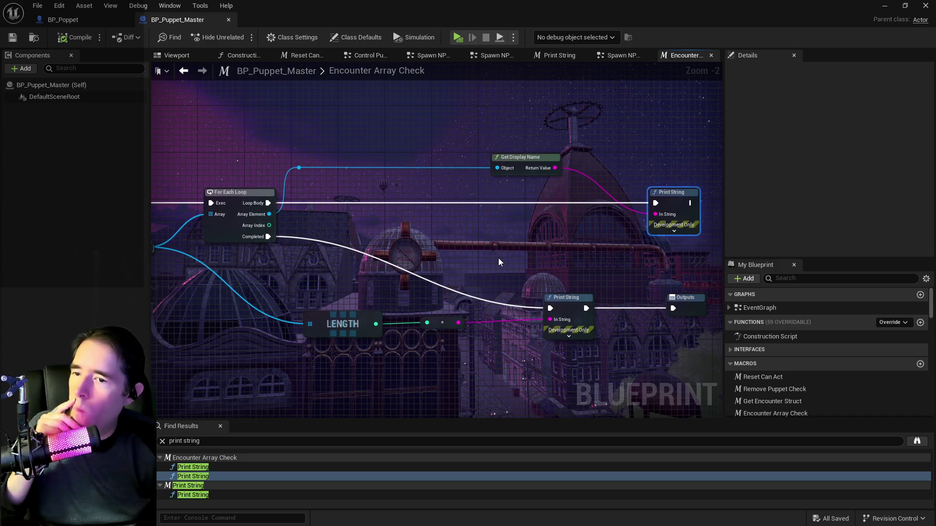
scroll(498, 258, "down", 2)
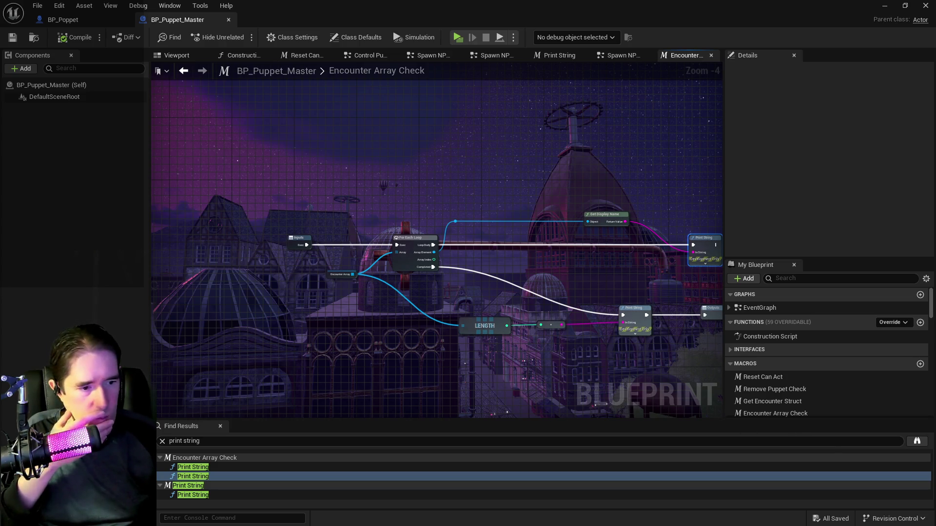
- Bring up the asset browser, reposition it, and close it again
key("ctrl+b")
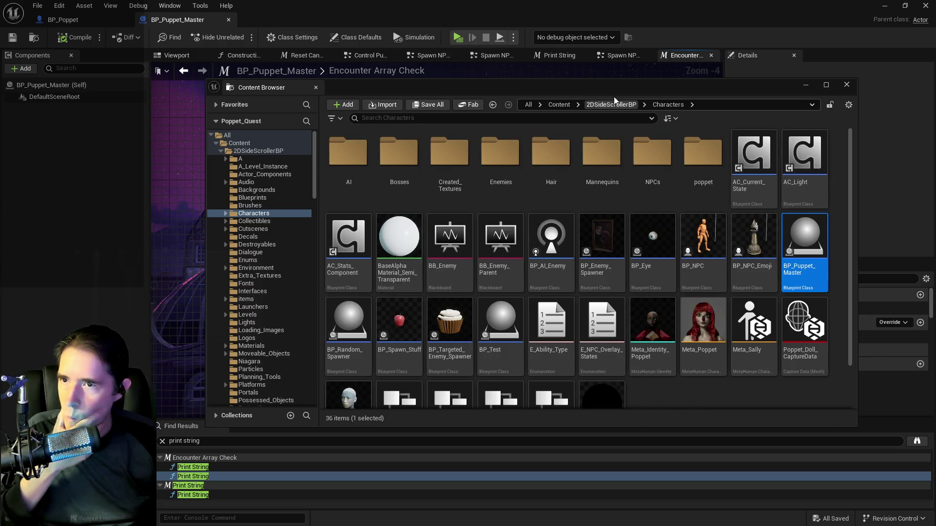
left_click_drag(261, 87, 753, 137)
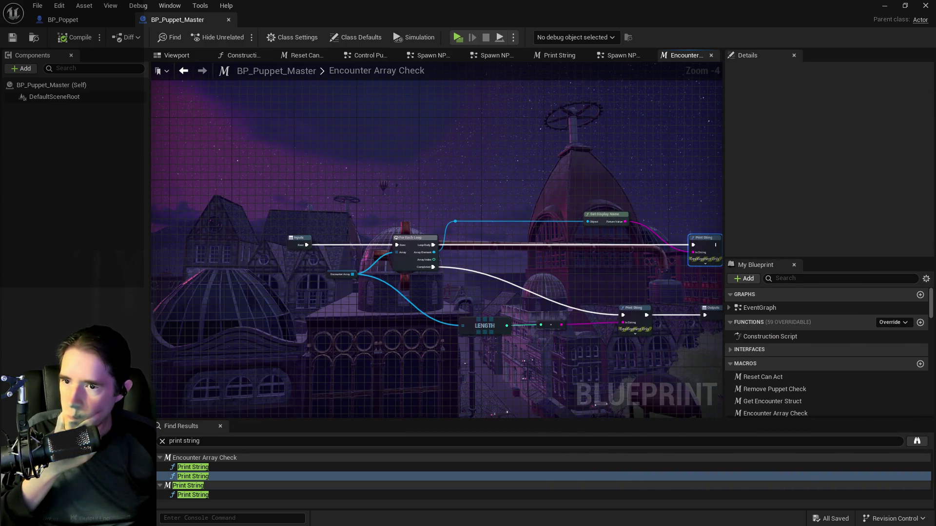
left_click_drag(935, 139, 586, 139)
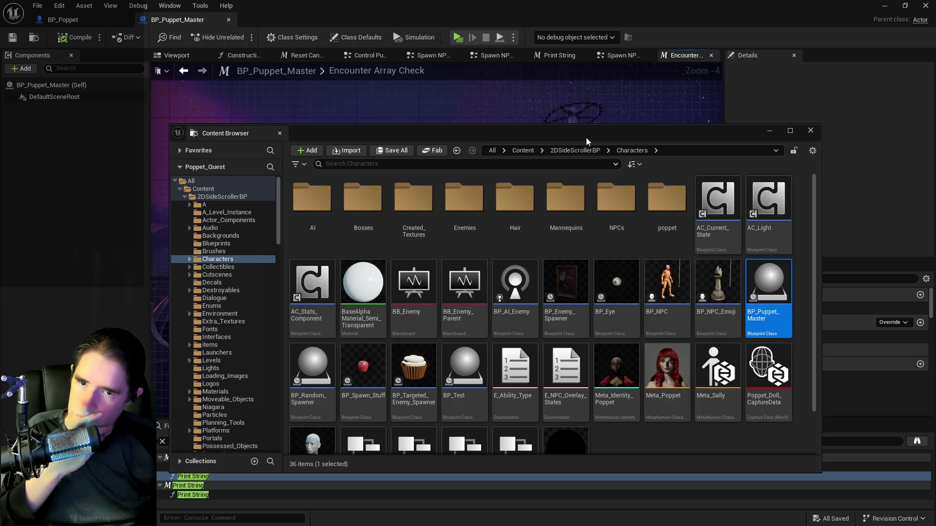
left_click(769, 131)
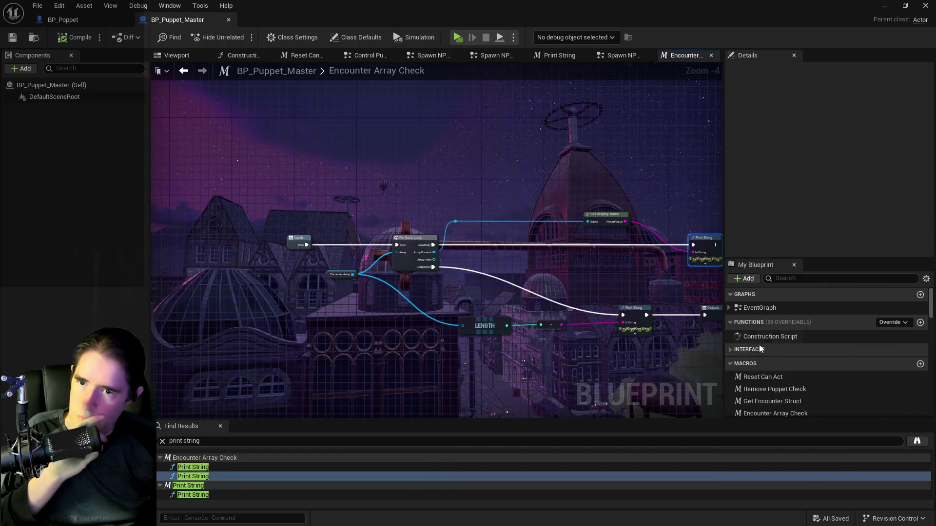
left_click(73, 20)
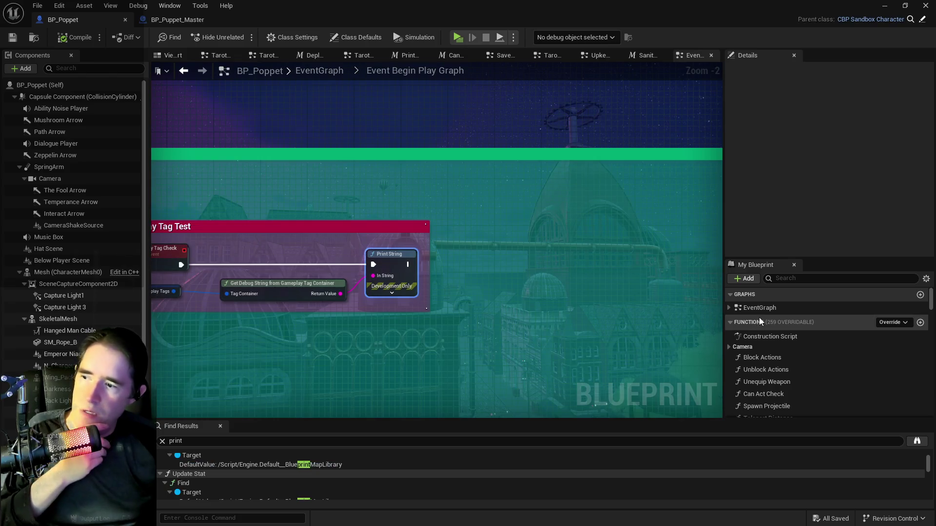
- Find references to BP_Poppet's Print String macro and view its use in Event Begin Play Graph
left_click(792, 277)
type("print")
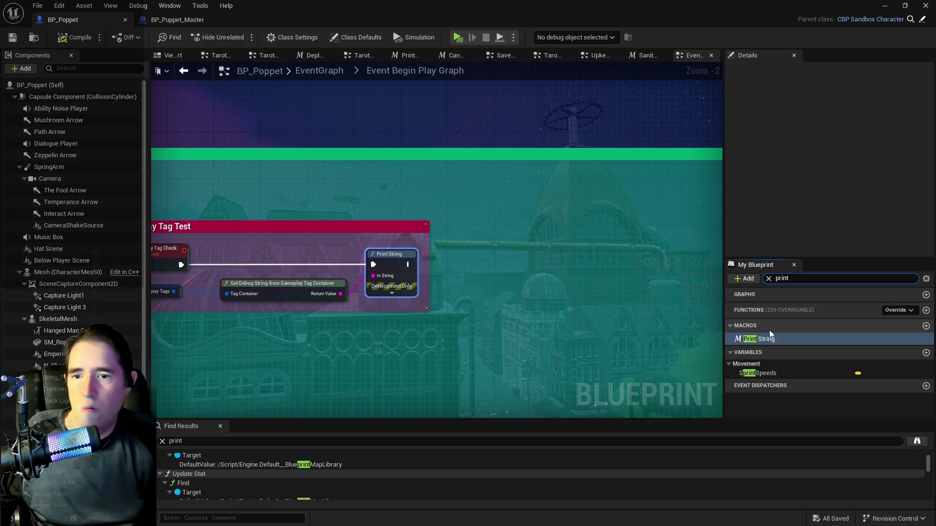
right_click(770, 339)
left_click(747, 402)
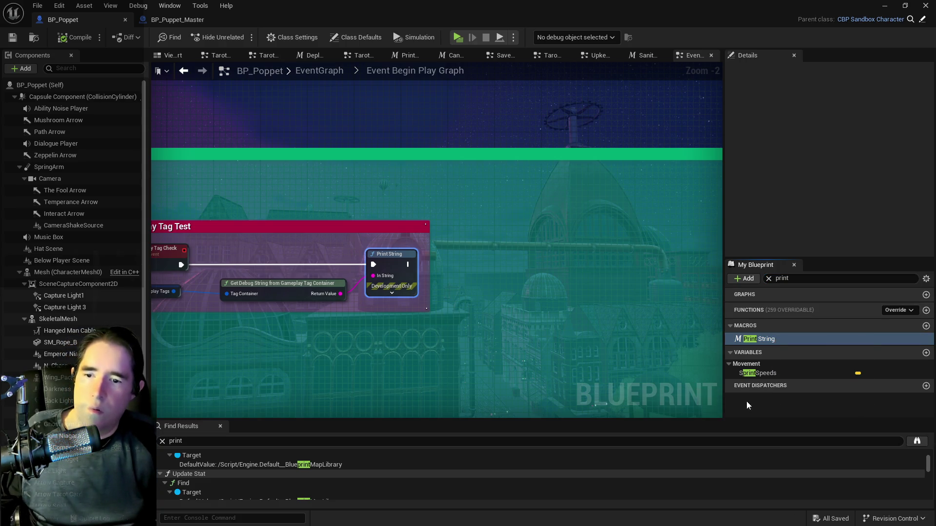
double_click(193, 468)
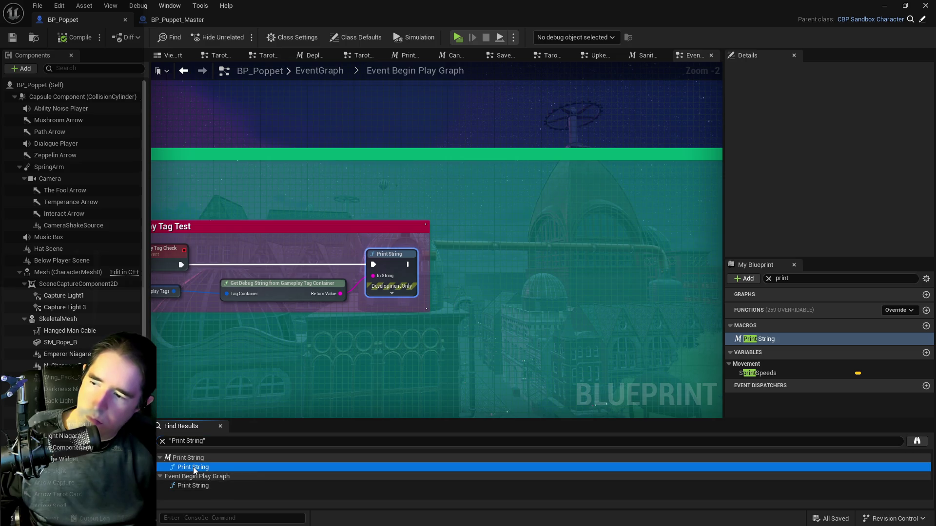
double_click(193, 486)
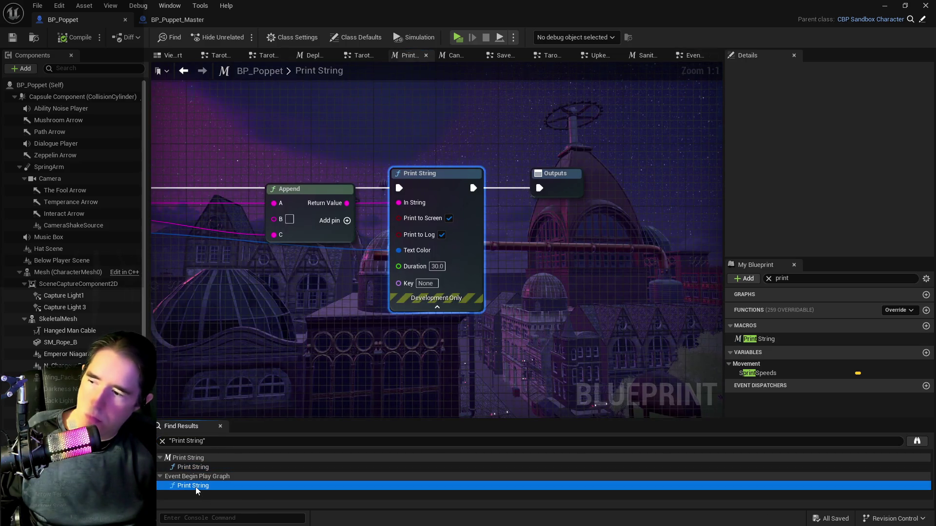
left_click_drag(330, 358, 722, 342)
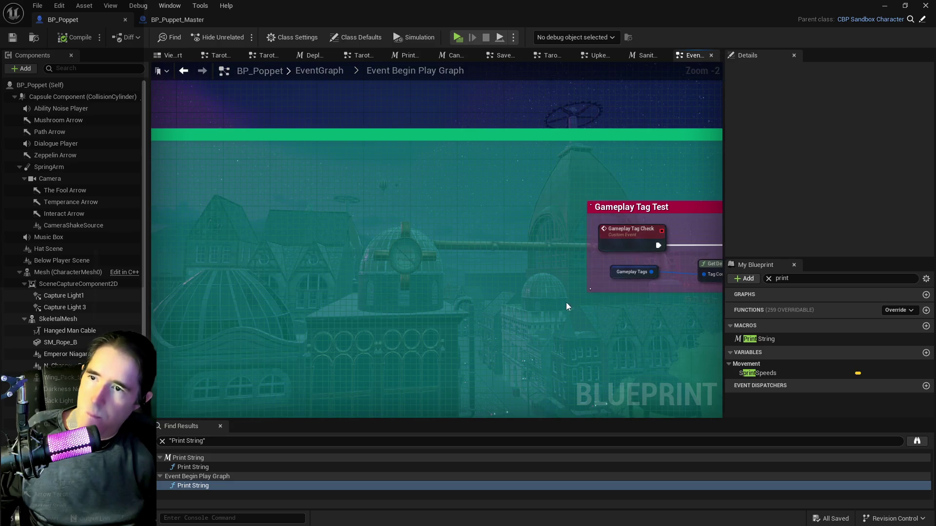
scroll(401, 313, "down", 8)
mouse_move(401, 313)
left_mouse_down()
mouse_move(184, 171)
mouse_move(349, 179)
mouse_move(393, 169)
mouse_move(366, 171)
left_mouse_up()
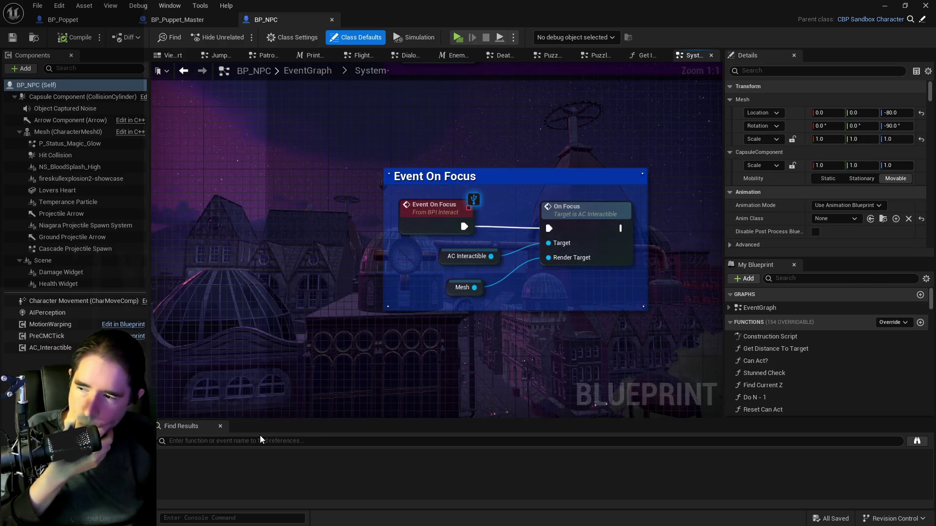
- Search BP_NPC for Print String, inspect the Movement Mode Check and second match, then close BP_NPC
left_click(259, 437)
type("rint string")
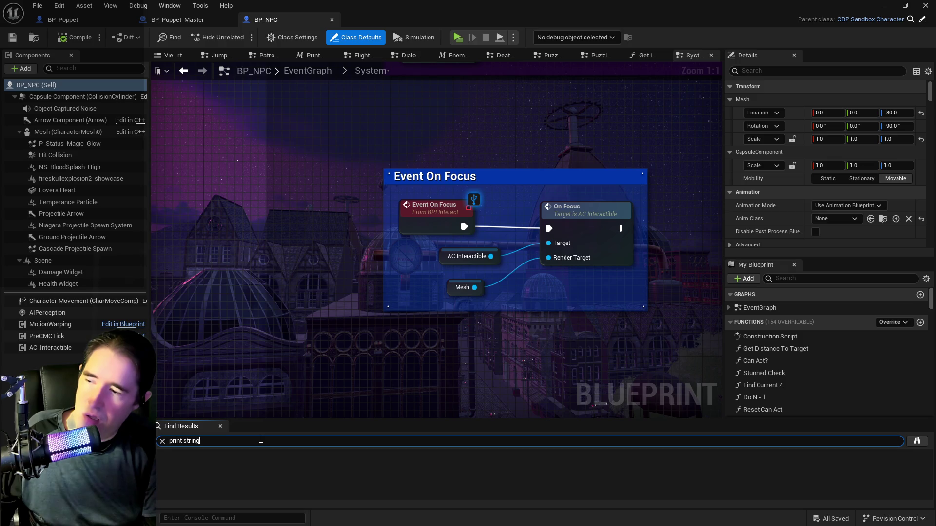
key("Return")
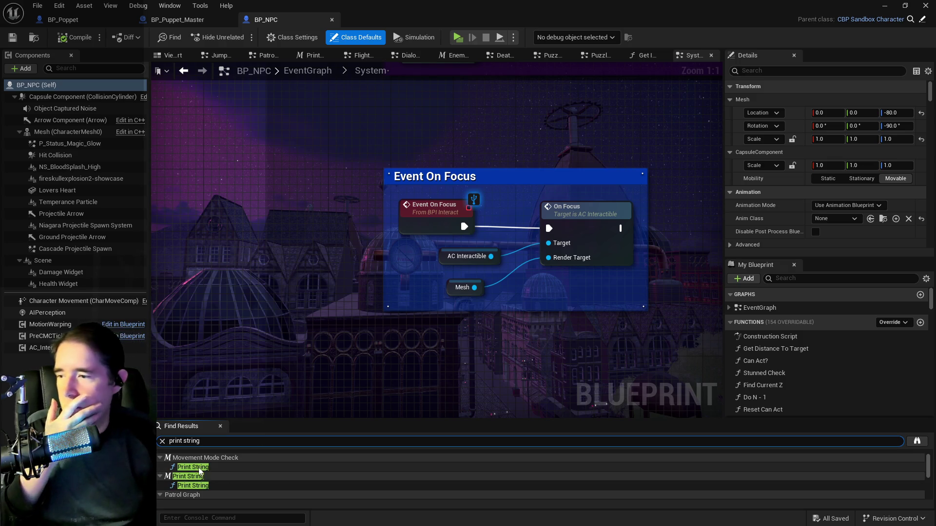
double_click(193, 467)
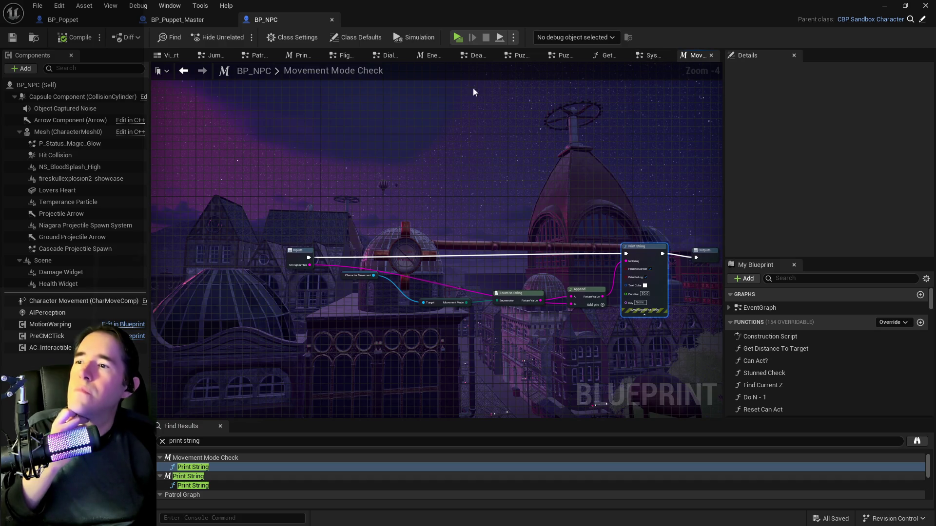
left_click(192, 486)
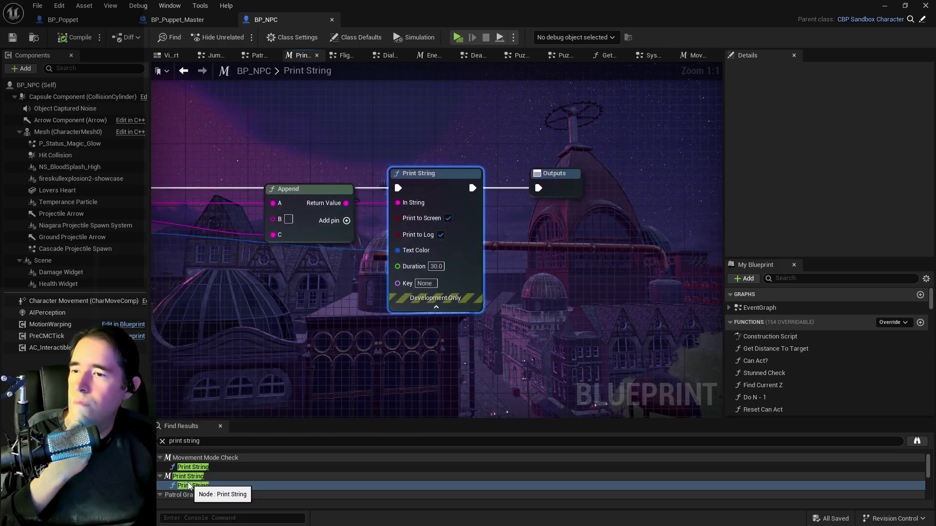
scroll(193, 475, "down", 2)
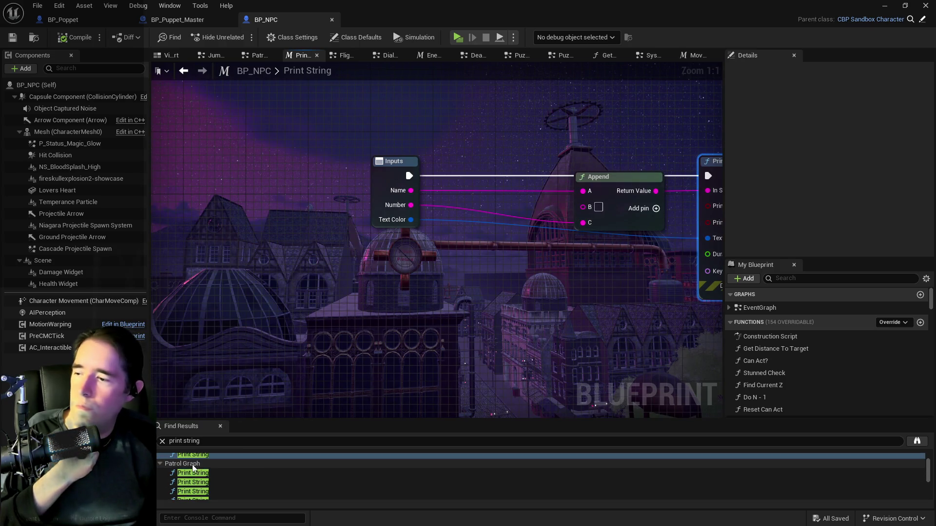
scroll(193, 475, "down", 5)
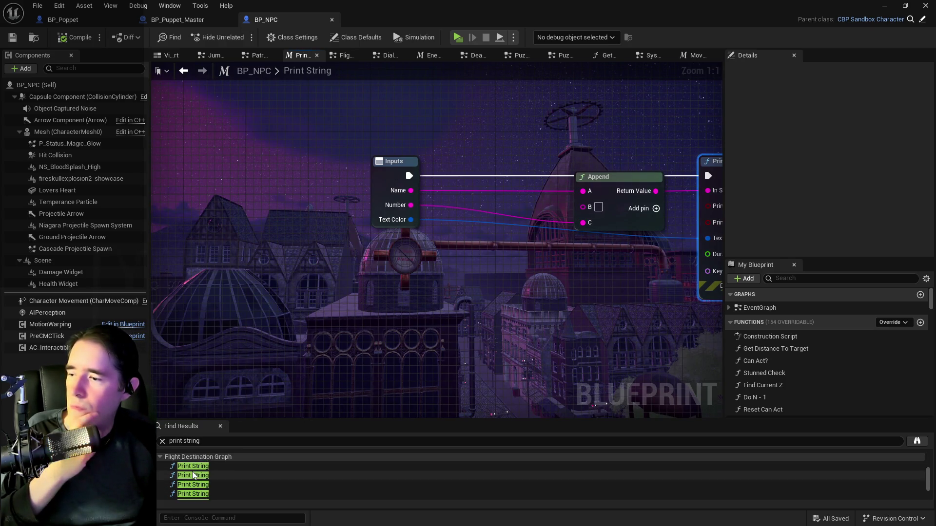
scroll(193, 475, "down", 1)
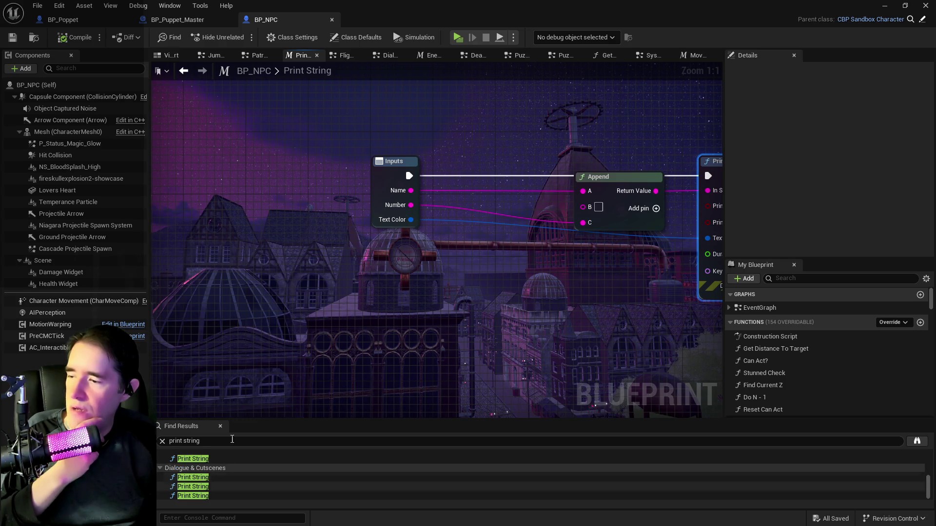
left_click(332, 20)
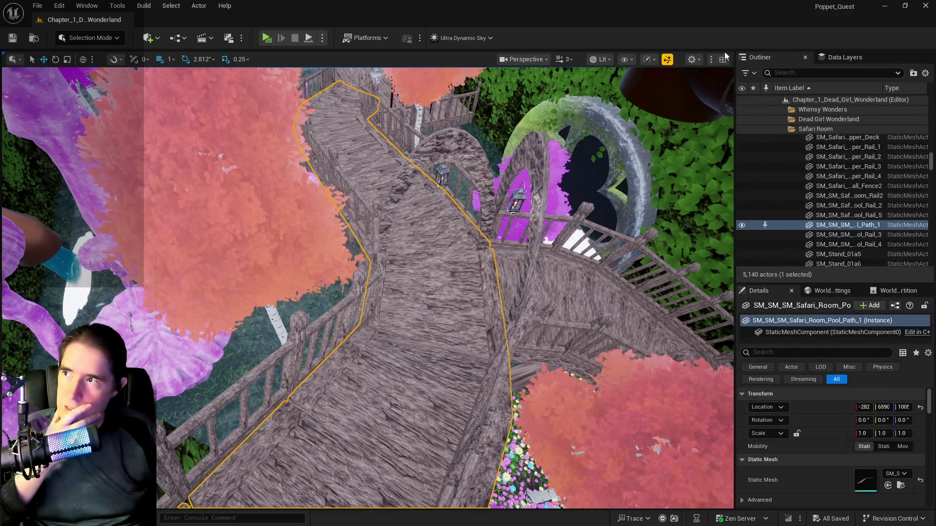
- Check the Blueprints toolbar menu, then fly the camera via bookmark 1 toward the play room
left_click(178, 37)
mouse_move(250, 141)
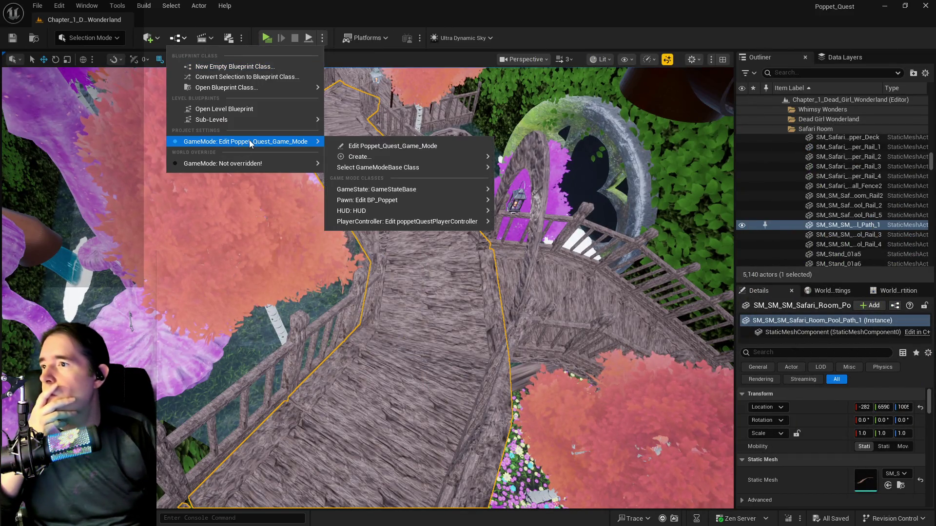
left_click(360, 146)
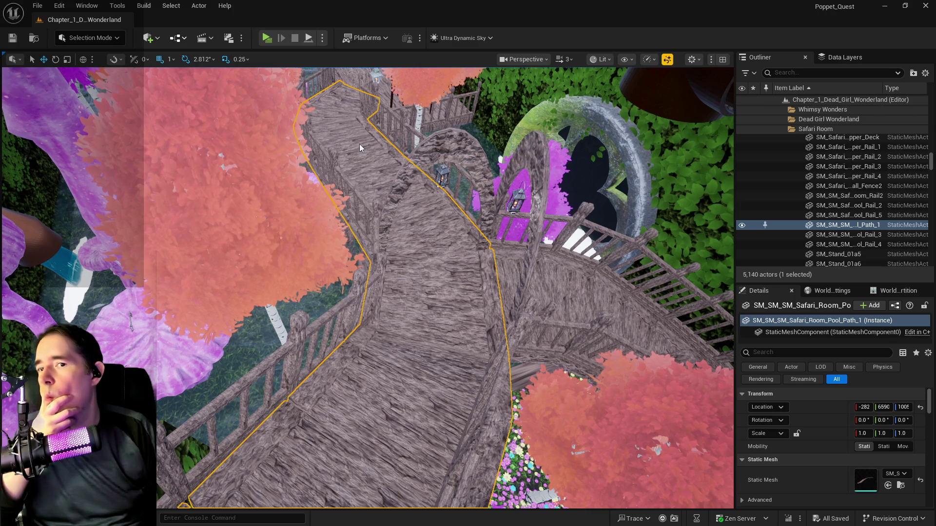
key("1")
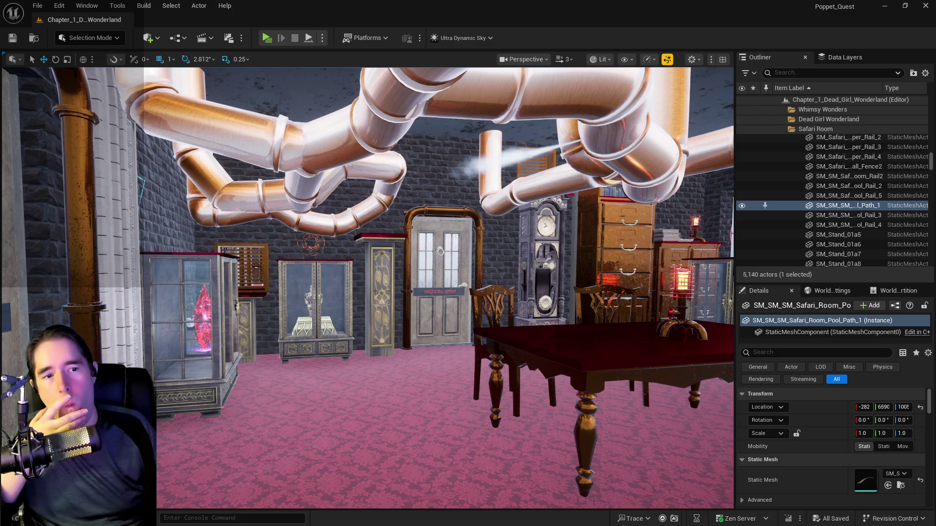
mouse_move(439, 293)
left_mouse_down()
mouse_move(404, 146)
mouse_move(390, 170)
mouse_move(360, 254)
mouse_move(439, 170)
mouse_move(534, 110)
left_mouse_up()
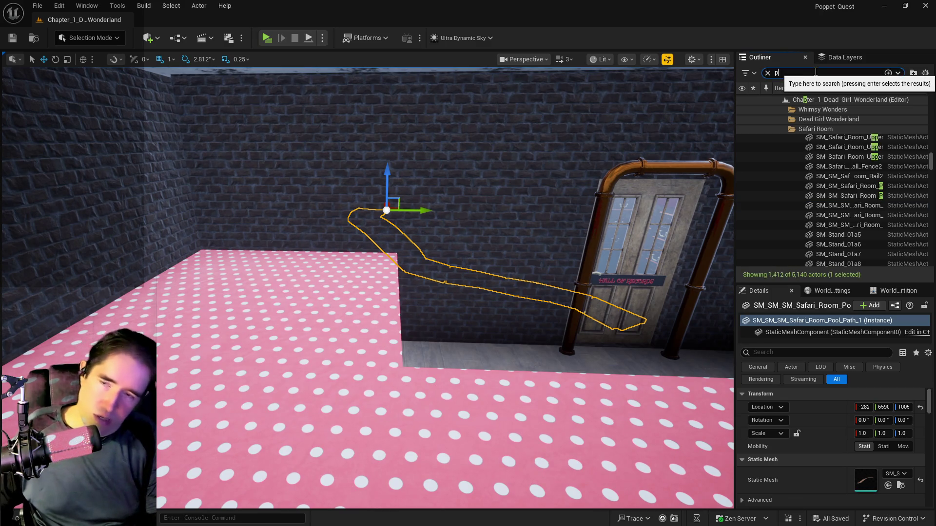
- Filter data layers by 'play' and load DL_Play_Room_1st_Floor and DL_Play_Room_2nd_Floor in the editor
left_click(843, 57)
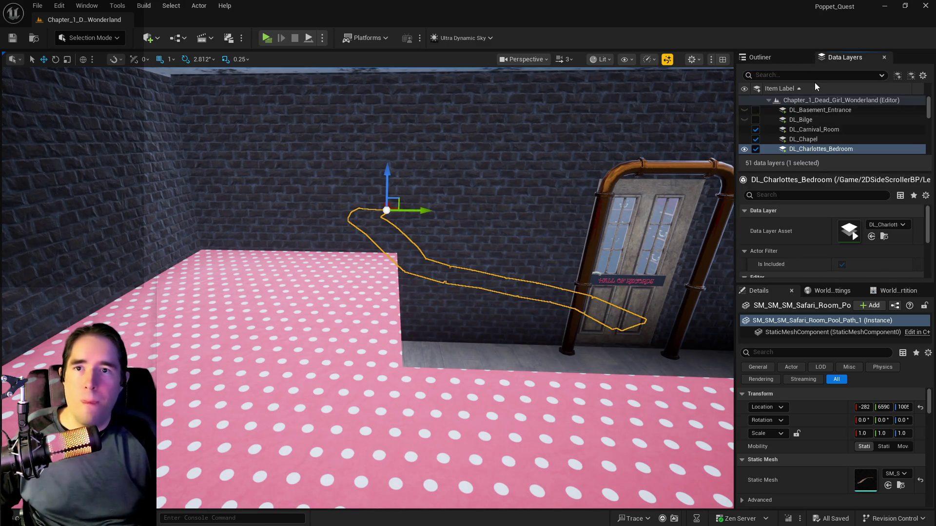
left_click(808, 76)
type("play")
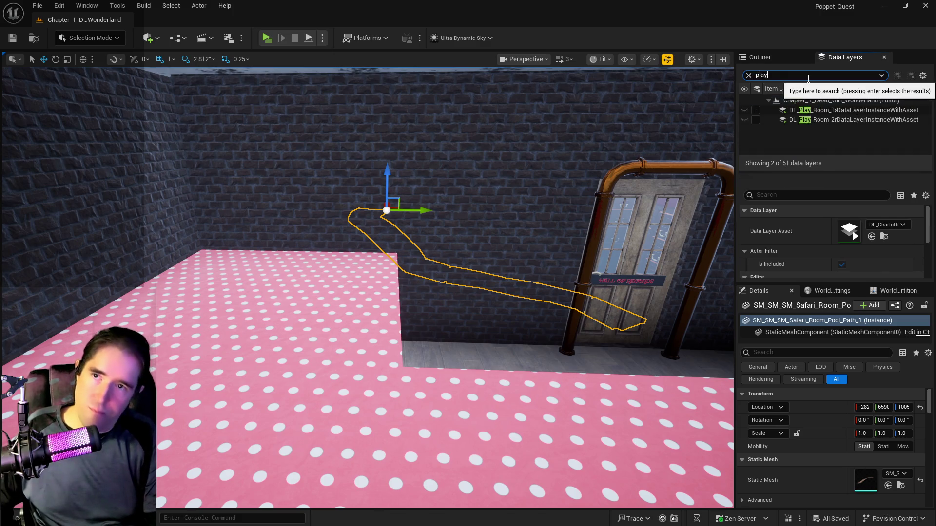
left_click(755, 110)
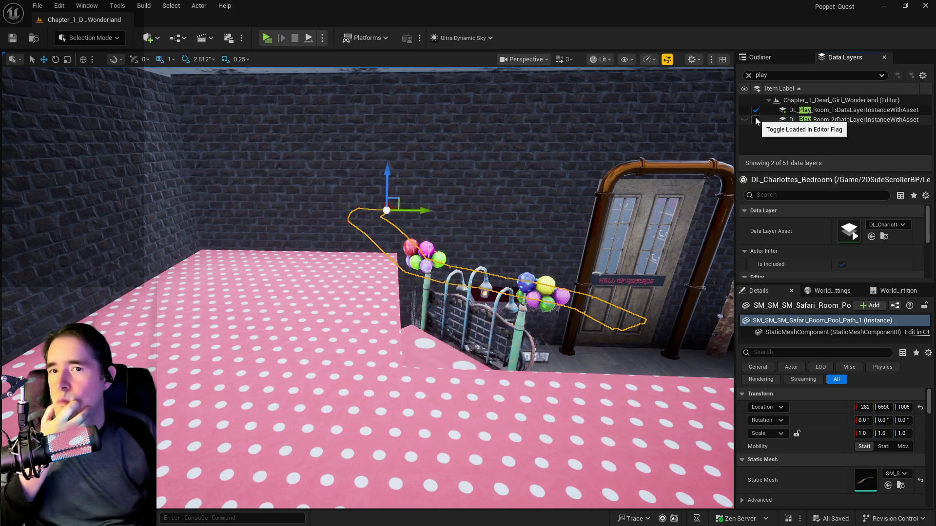
left_click(756, 120)
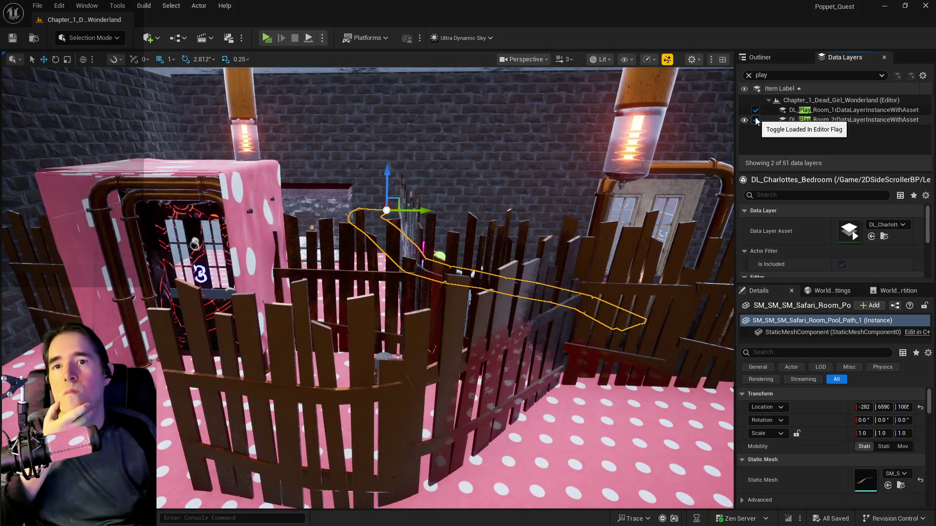
- Review the context actions for the Play Room 1st Floor and DL_Pirates_Plunder data layers
right_click(855, 111)
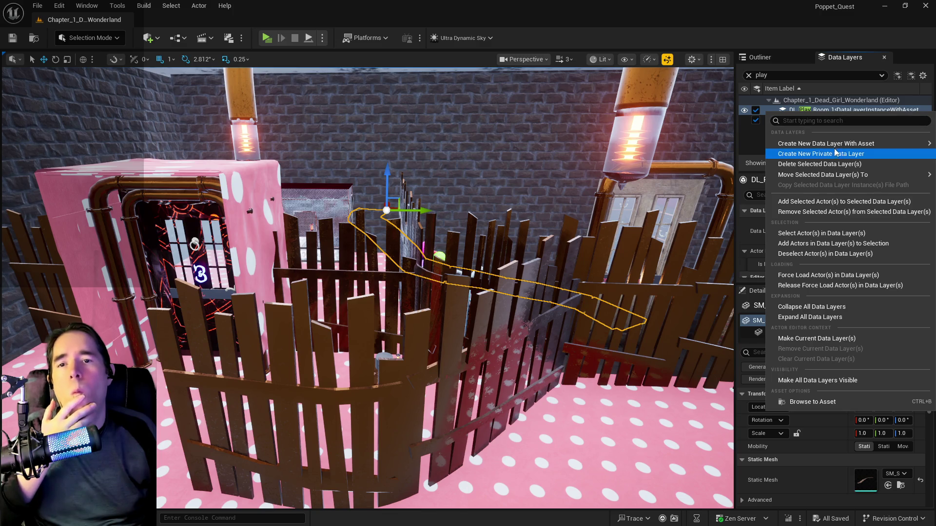
mouse_move(832, 149)
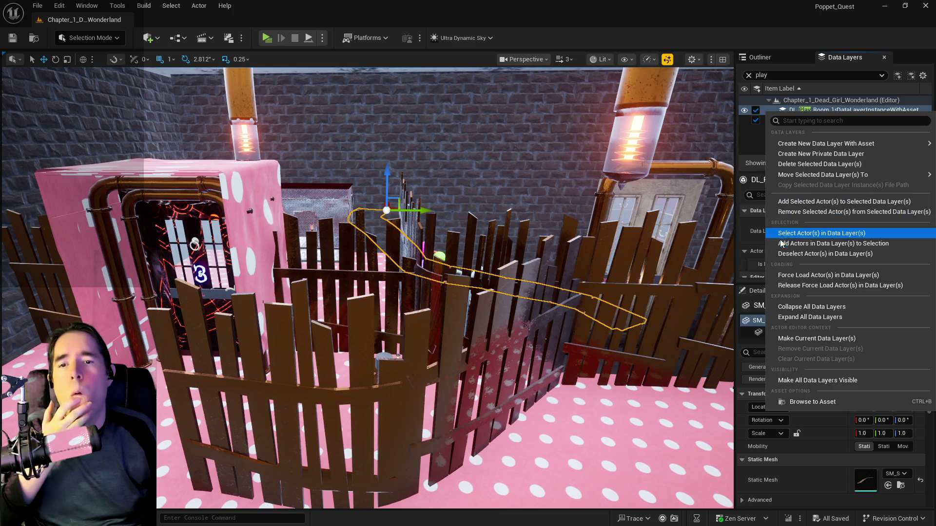
mouse_move(780, 143)
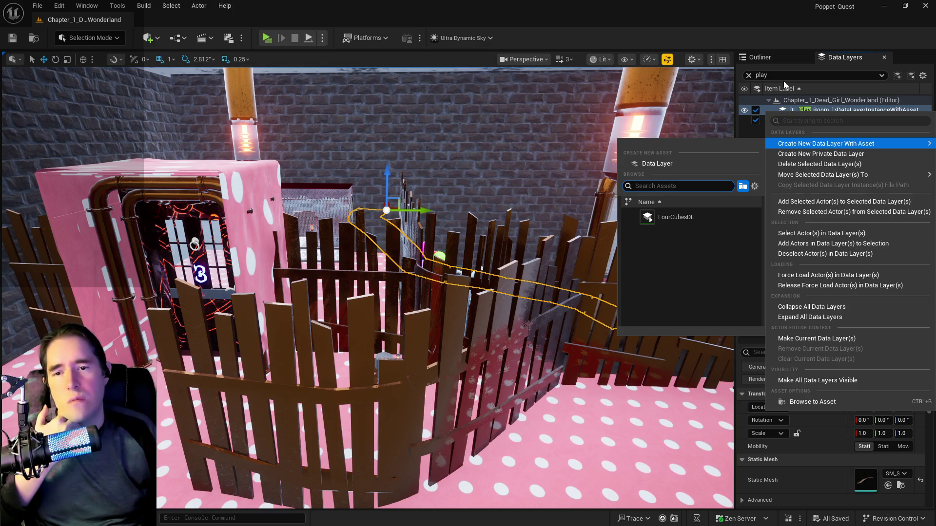
left_click(788, 27)
left_click(749, 75)
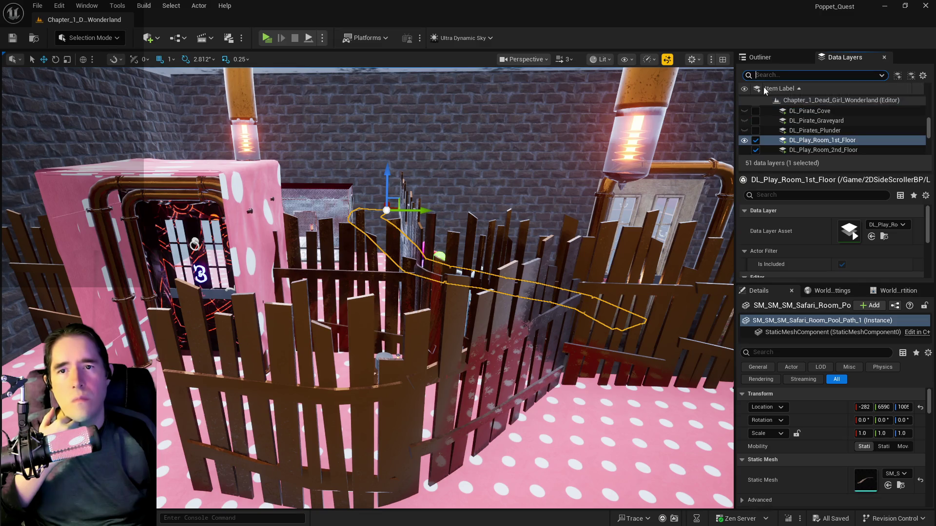
left_click(814, 127)
right_click(814, 127)
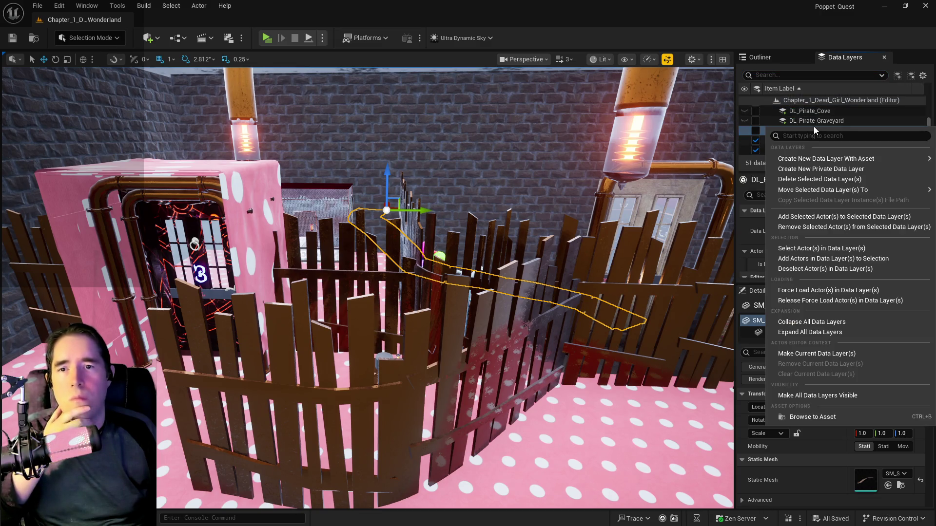
left_click(768, 33)
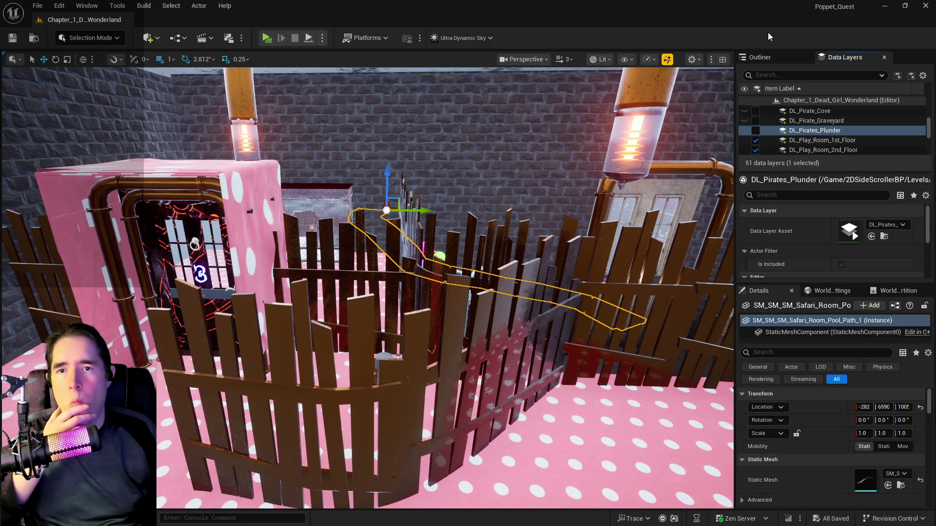
- Select the DL_Play_Room_2nd_Floor layer and briefly re-filter the data layer list
scroll(833, 142, "down", 3)
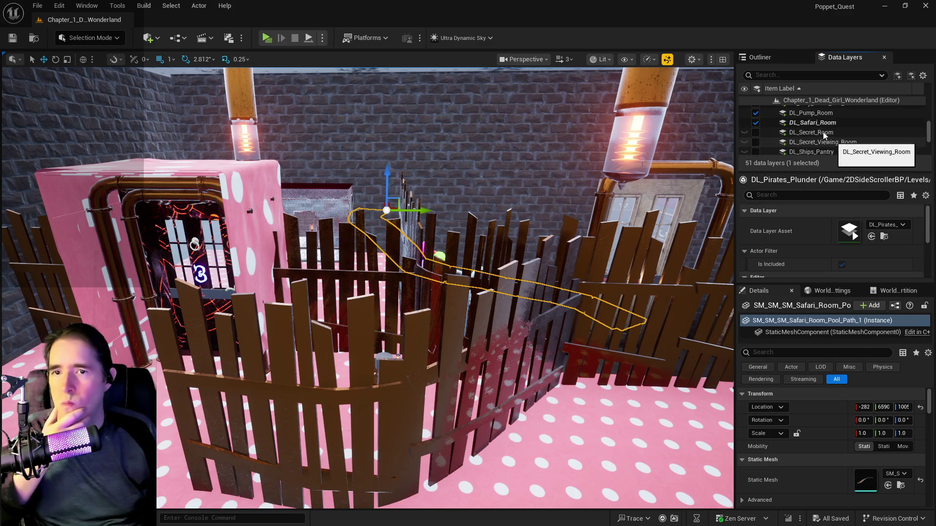
scroll(822, 131, "up", 2)
left_click(818, 119)
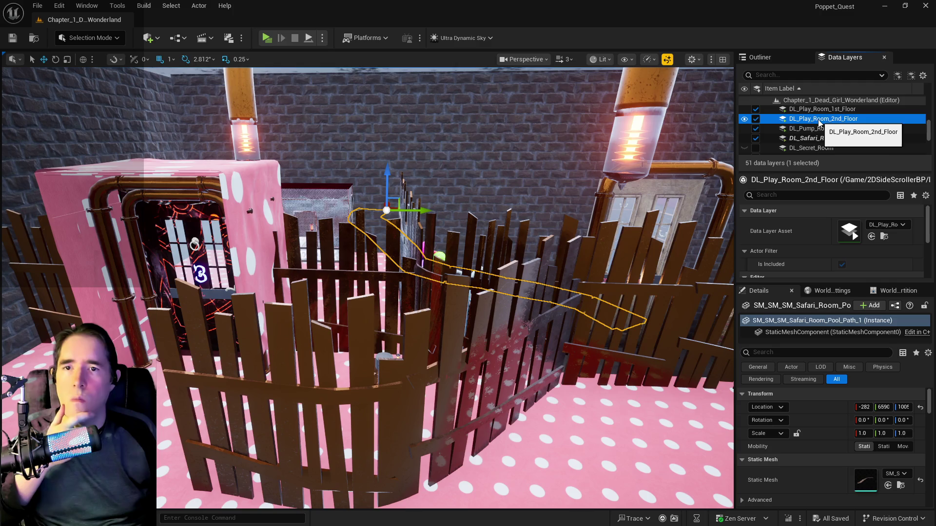
left_click(767, 75)
type("pla")
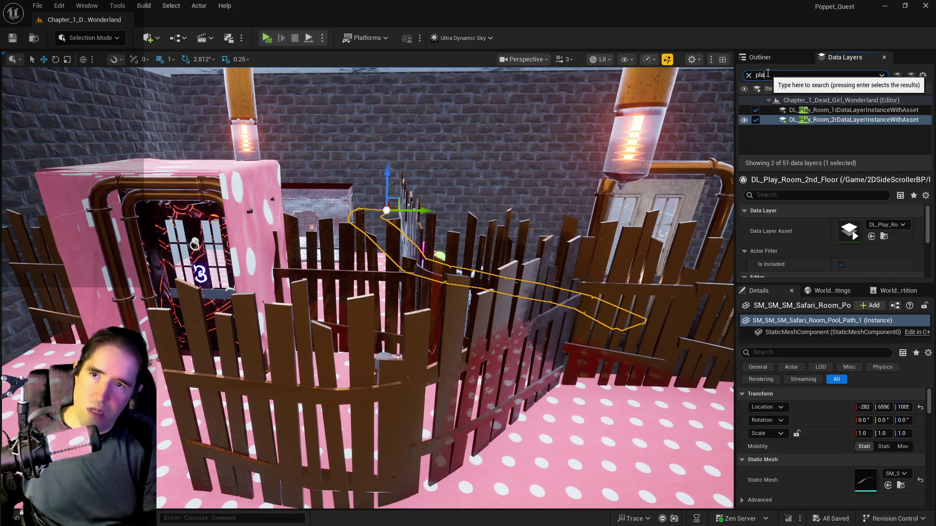
key("BackSpace")
key("BackSpace")
key("BackSpace")
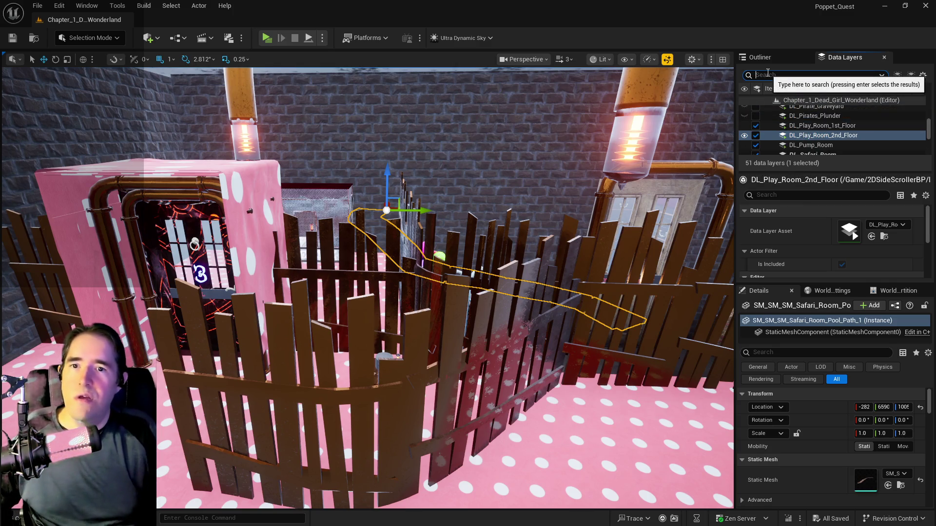
- Fly above the PLAYROOM sign and toggle the Play Room 1st Floor layer off and on
left_click_drag(371, 288, 341, 268)
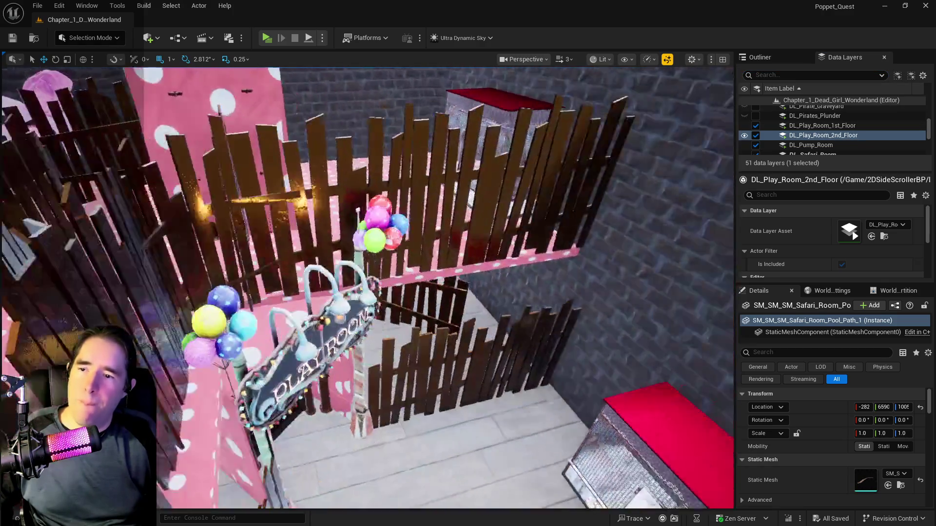
left_click(755, 126)
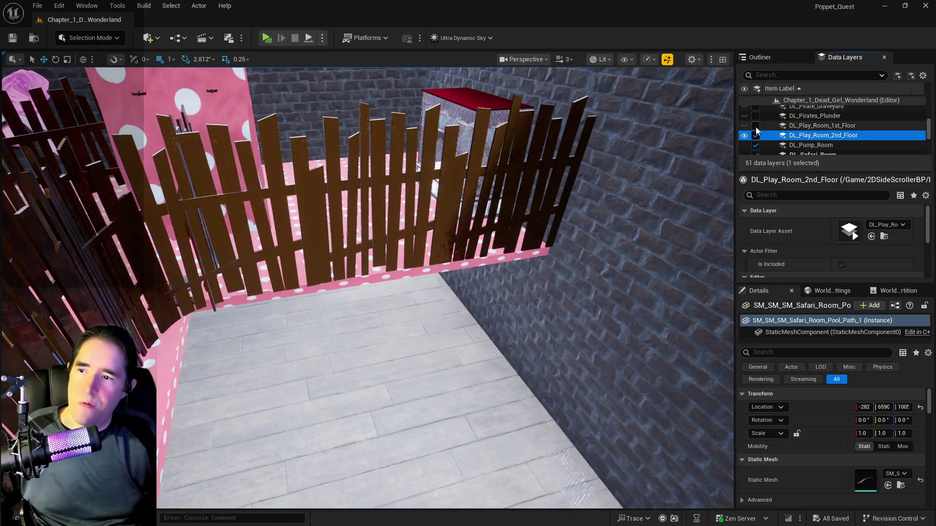
left_click(755, 126)
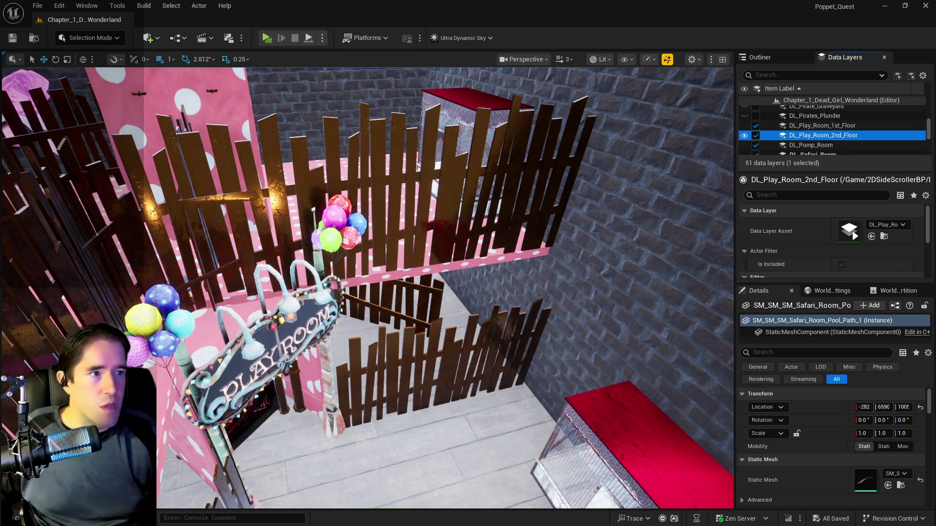
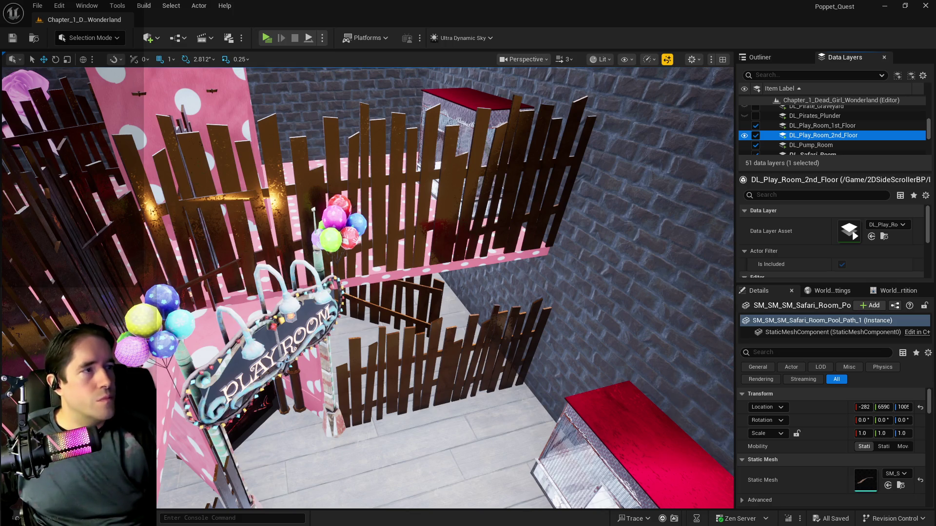
- Fly into the safe cage and fix BP_Play_RoomSafe_Spot10's Room Name to read 'Play Room 2nd Floor'
left_click_drag(574, 373, 566, 327)
left_click_drag(409, 369, 408, 335)
left_click(409, 334)
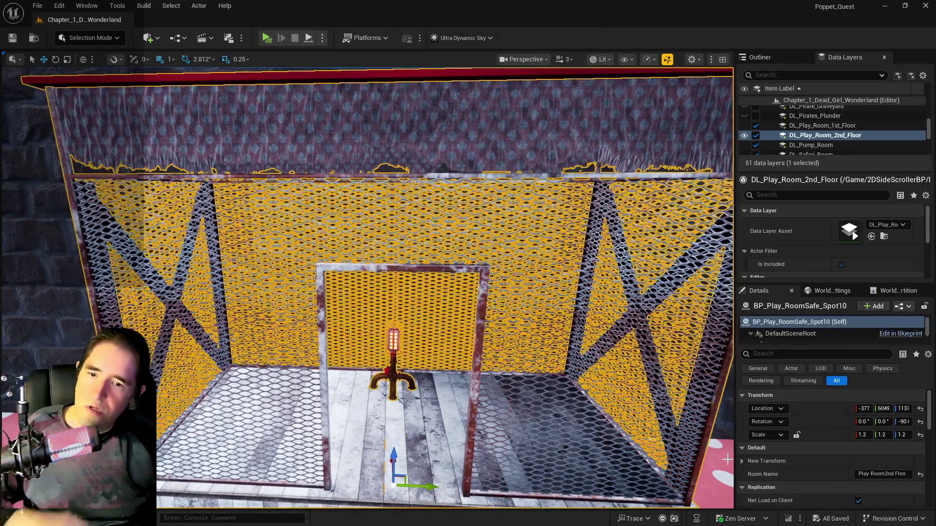
left_click(882, 476)
left_click(883, 474)
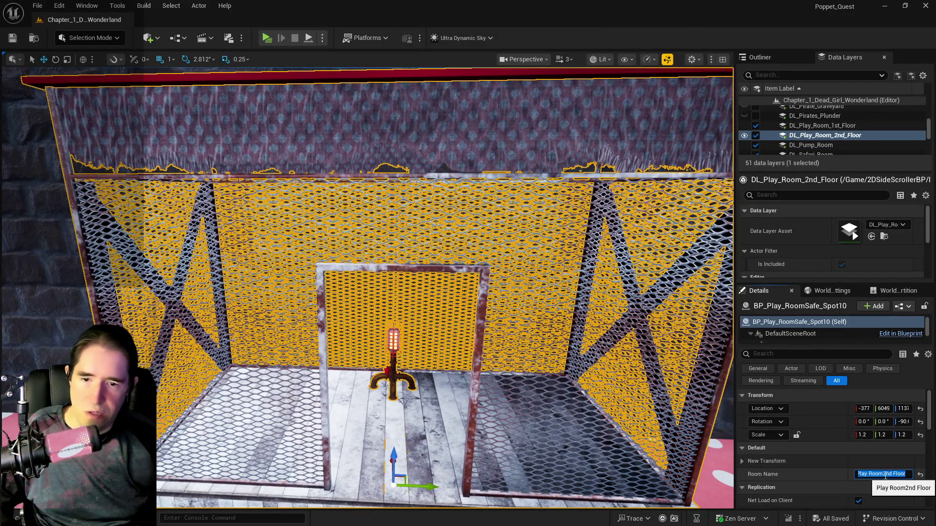
left_click(12, 37)
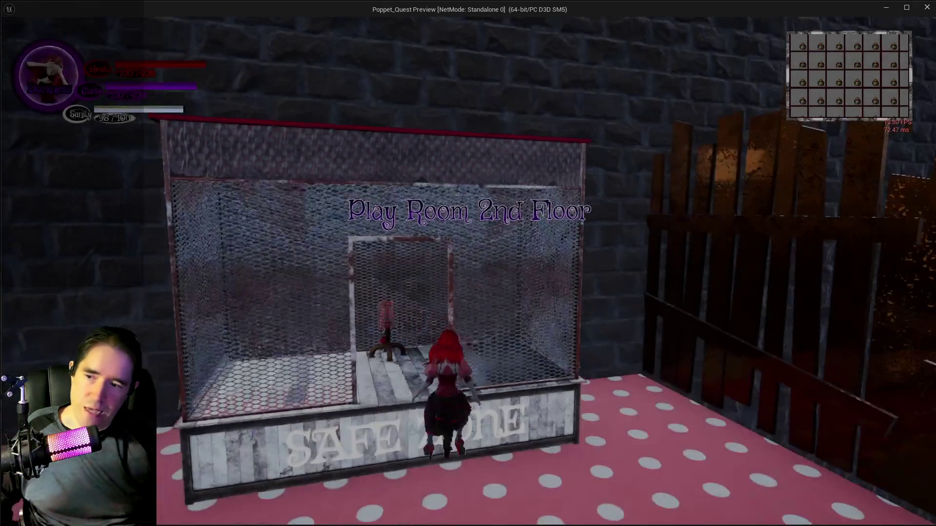
key("w")
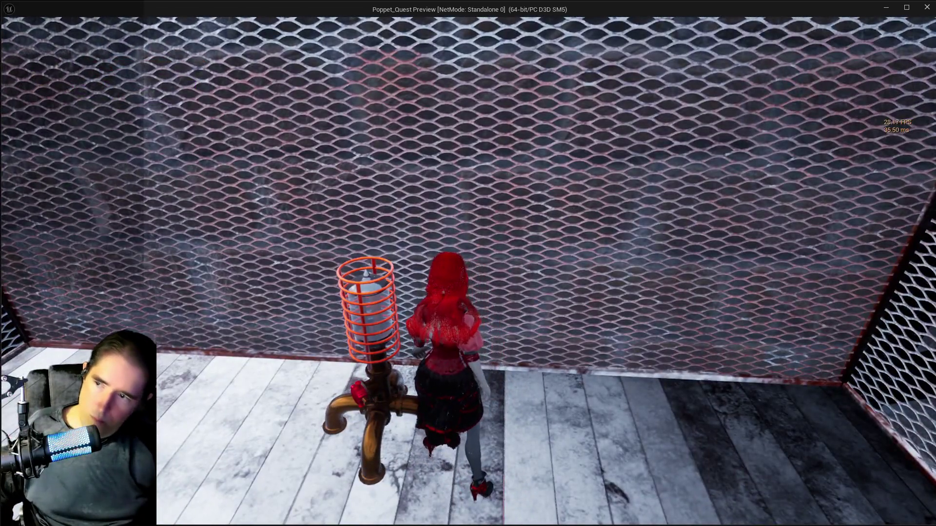
key("Escape")
key("w")
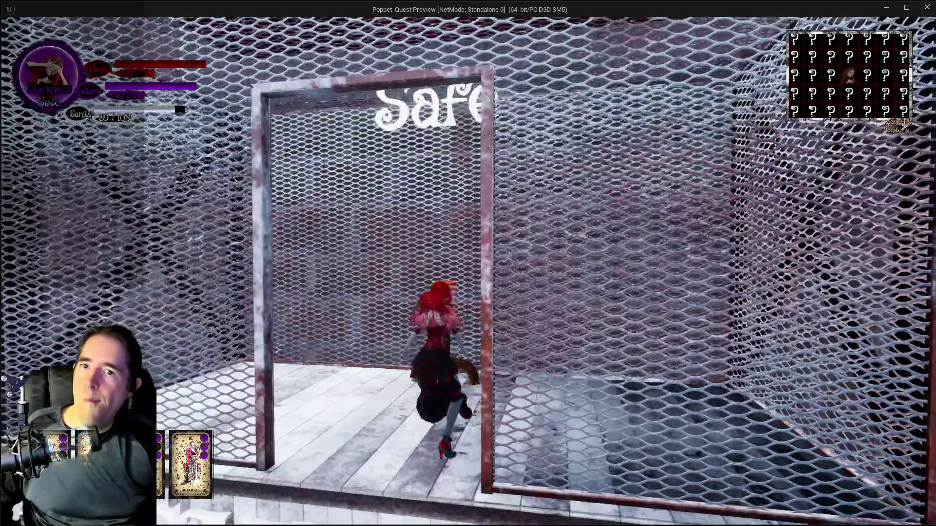
key("w")
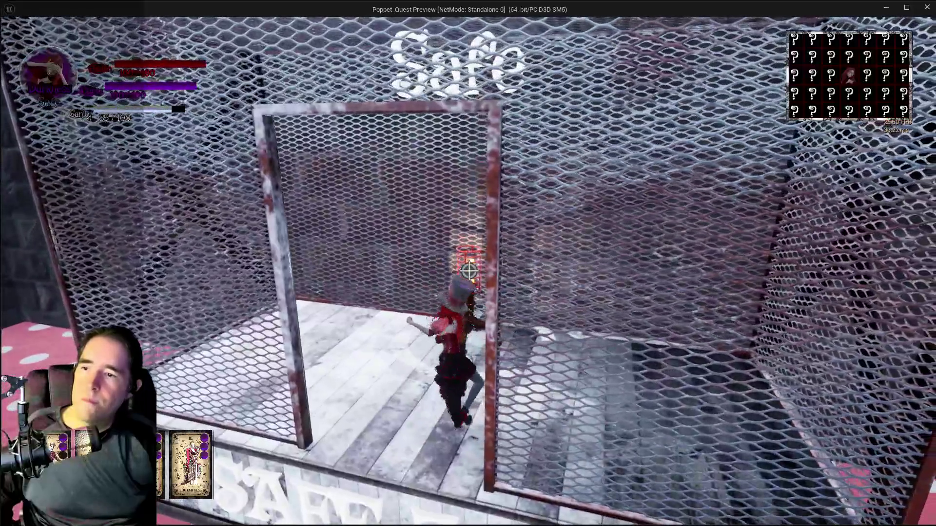
key("w")
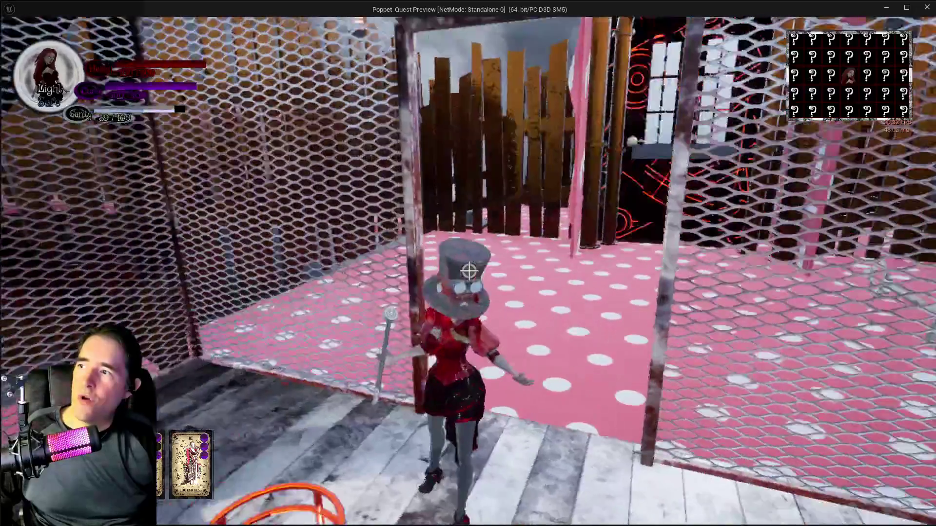
key("Escape")
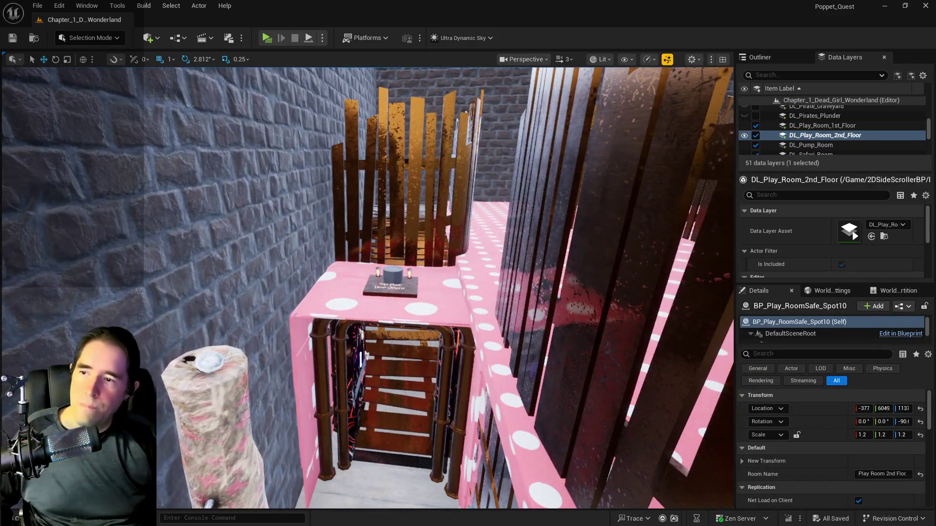
- Change Play Room Door7's Room Name to Play Room 2nd Floor and save the level
left_click(390, 284)
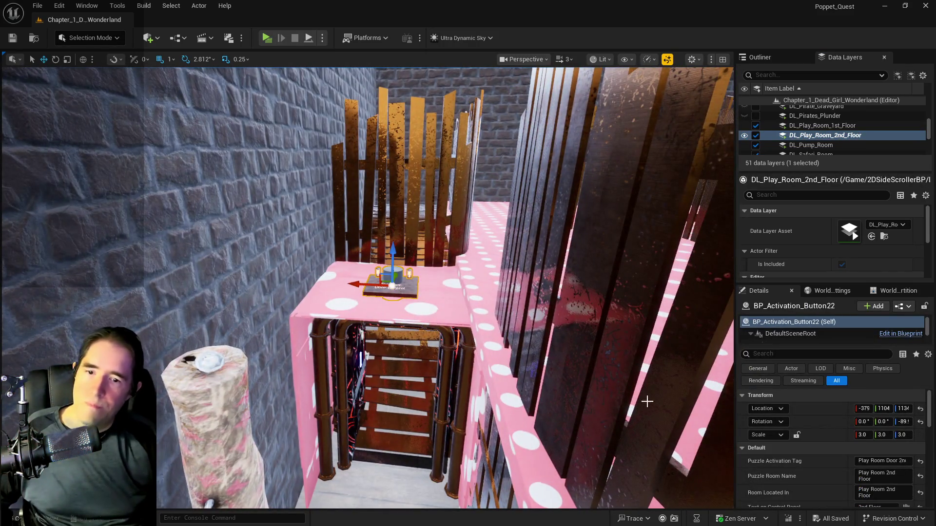
scroll(811, 466, "down", 1)
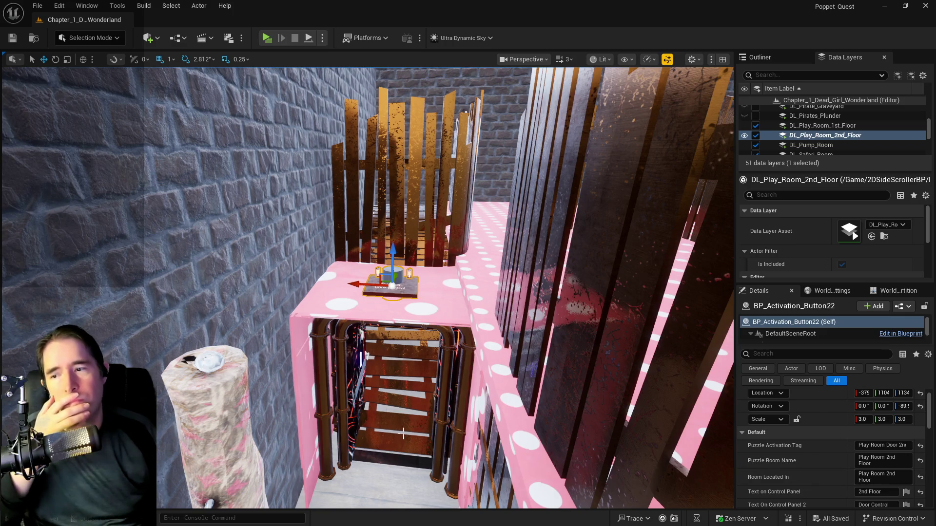
left_click(444, 422)
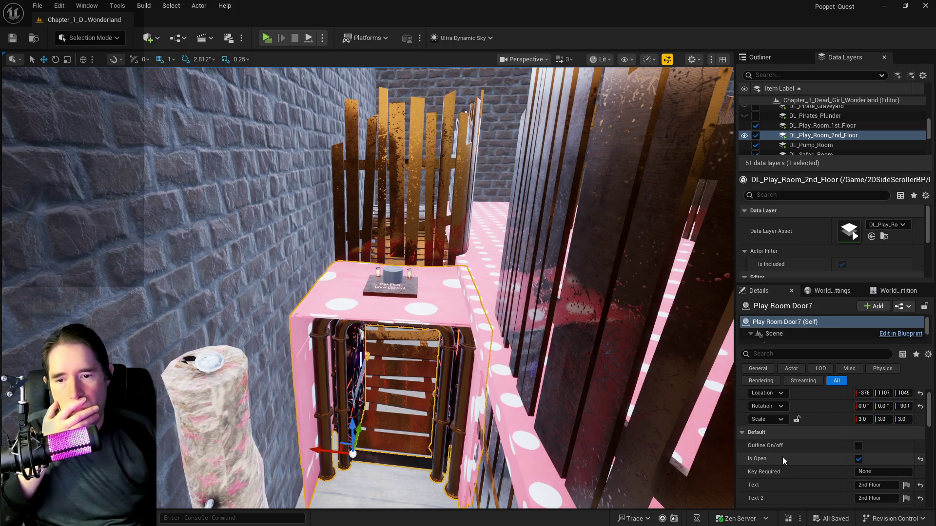
scroll(824, 466, "down", 3)
scroll(832, 473, "down", 4)
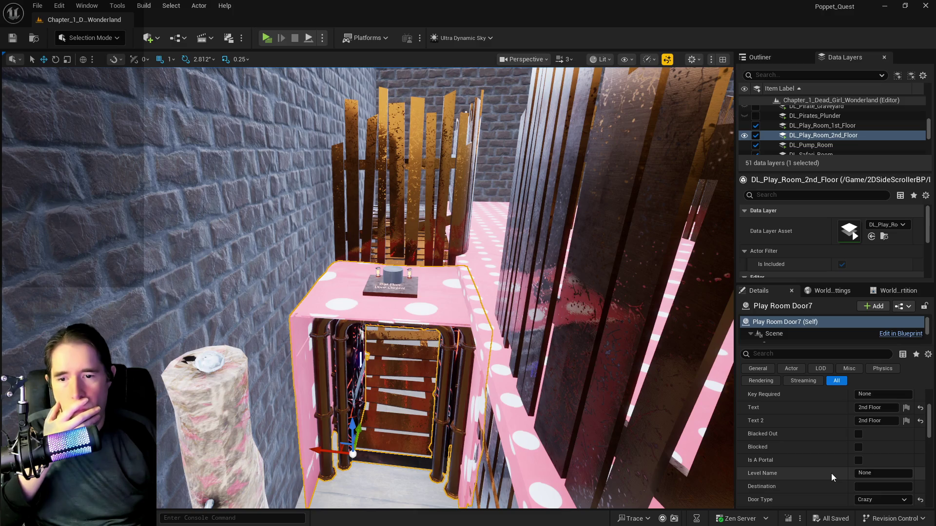
scroll(846, 487, "down", 3)
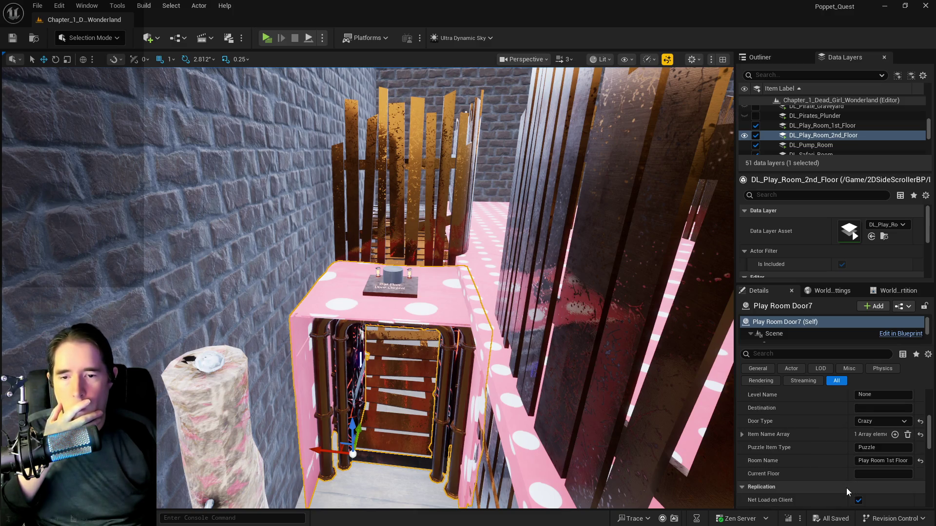
left_click(895, 461)
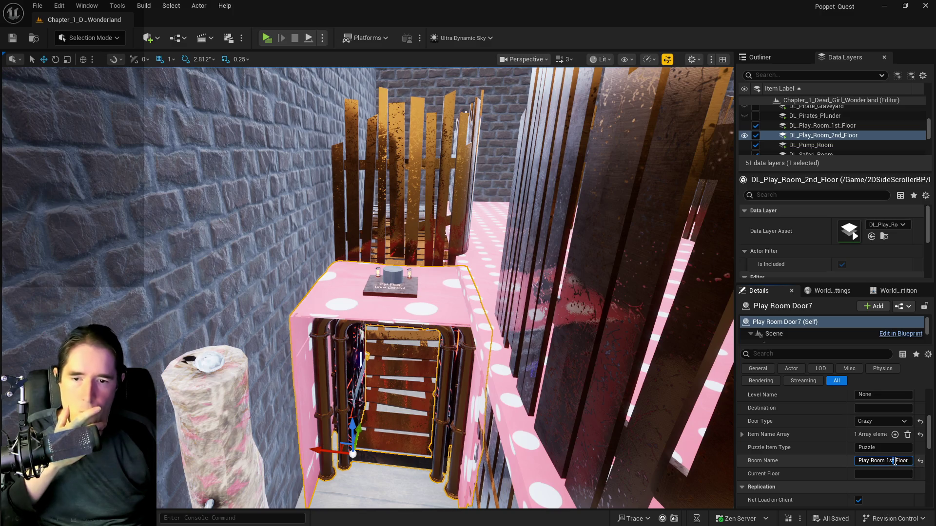
key("BackSpace")
key("BackSpace")
key("BackSpace")
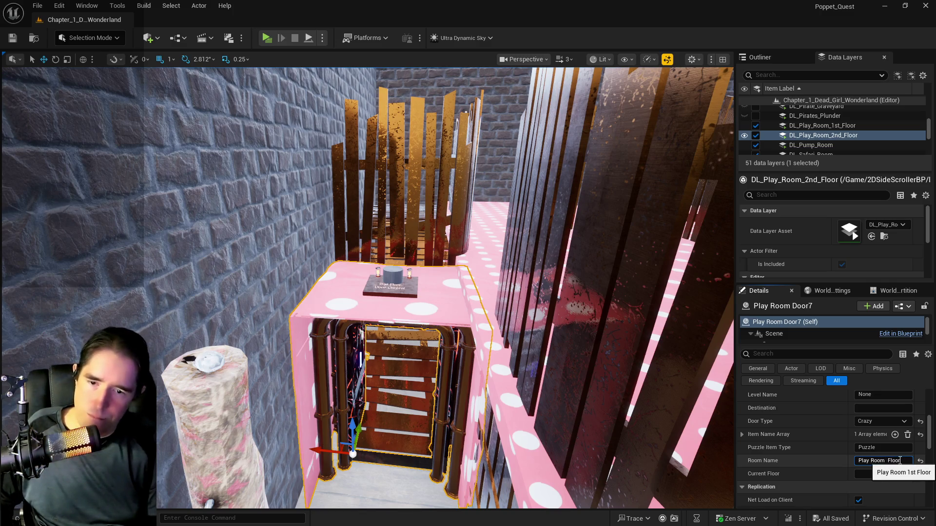
type("2nd")
key("Return")
left_click(9, 39)
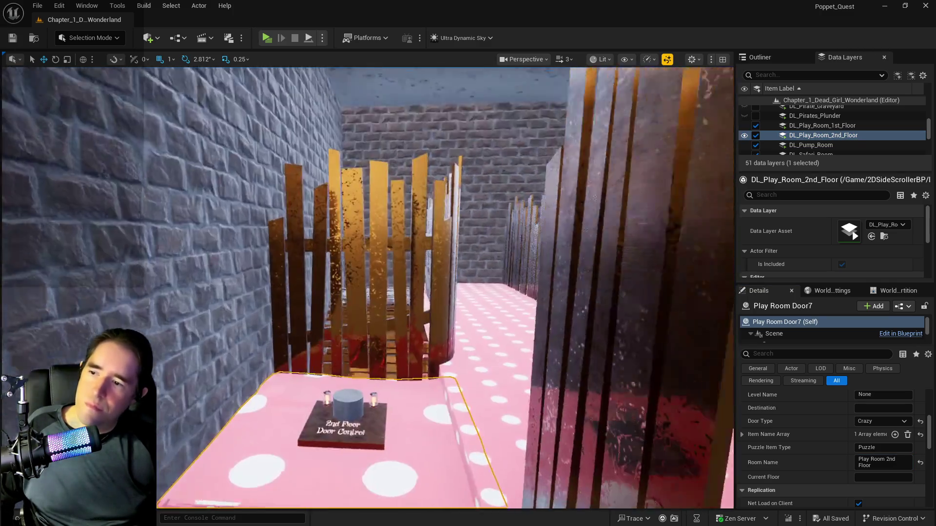
- Change Play Room Door7's Room Name back to Play Room 1st Floor
left_click_drag(528, 341, 529, 385)
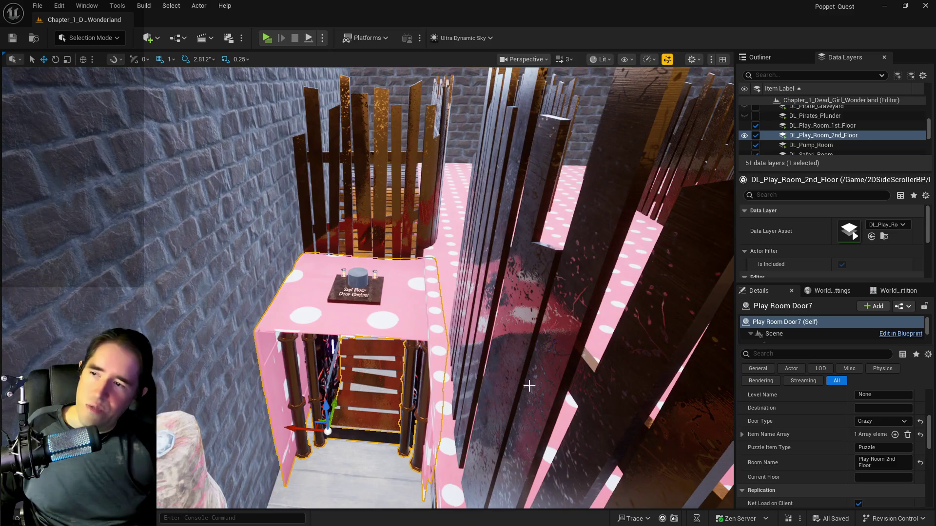
double_click(892, 459)
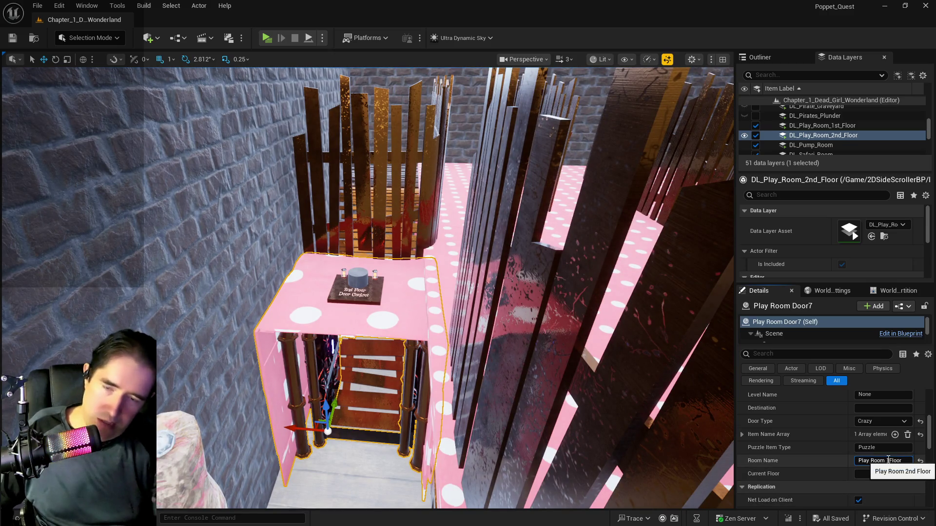
type("1st")
- Set BP_Activation_Button22's Room Located In to Play Room 1st Floor
left_click(340, 279)
scroll(870, 448, "up", 3)
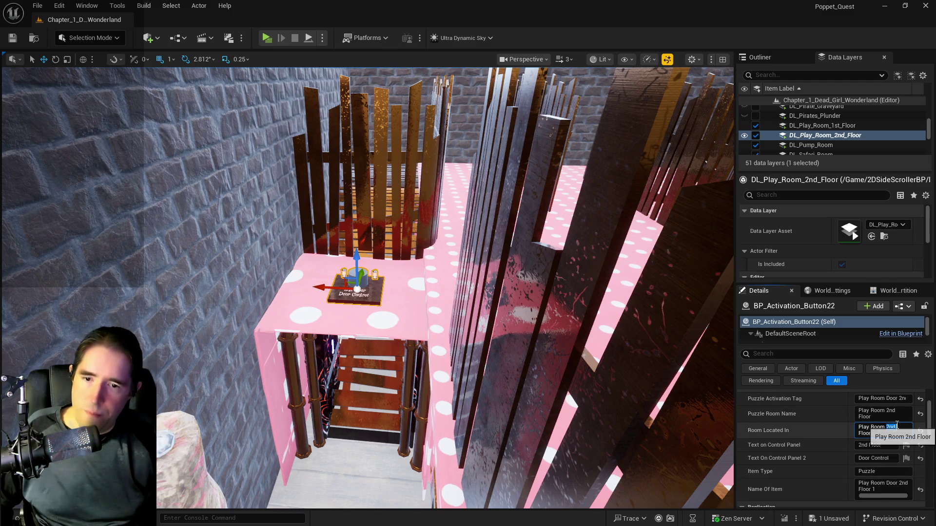
left_click(896, 426)
type("1st")
key("Return")
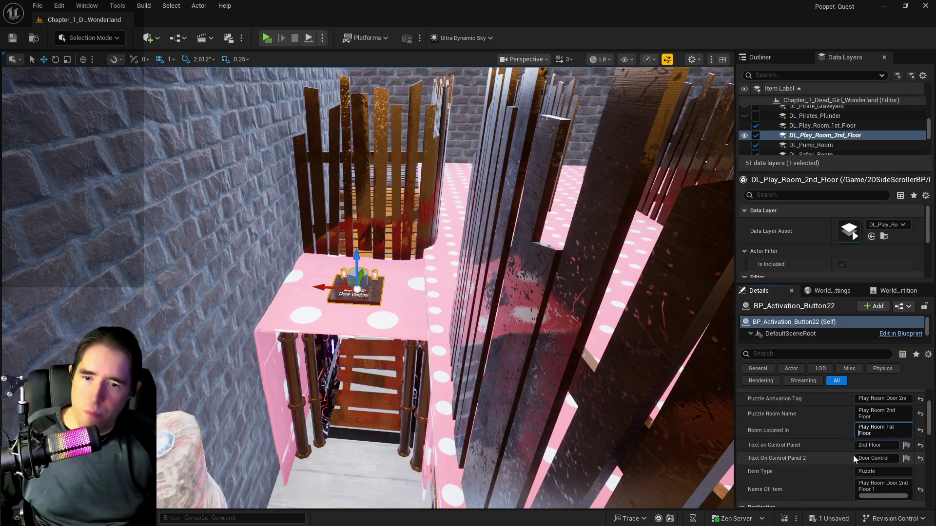
left_click(415, 407)
- Filter Play Room Door7's properties by 'tag' and add 1st to its first tag
left_click(818, 354)
type("tag")
left_click(905, 436)
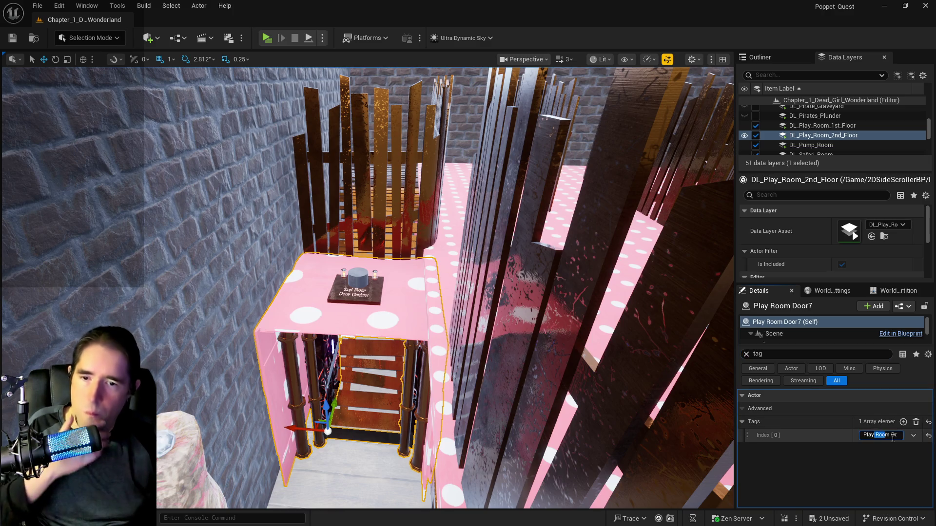
left_click(880, 436)
type("1st Flo")
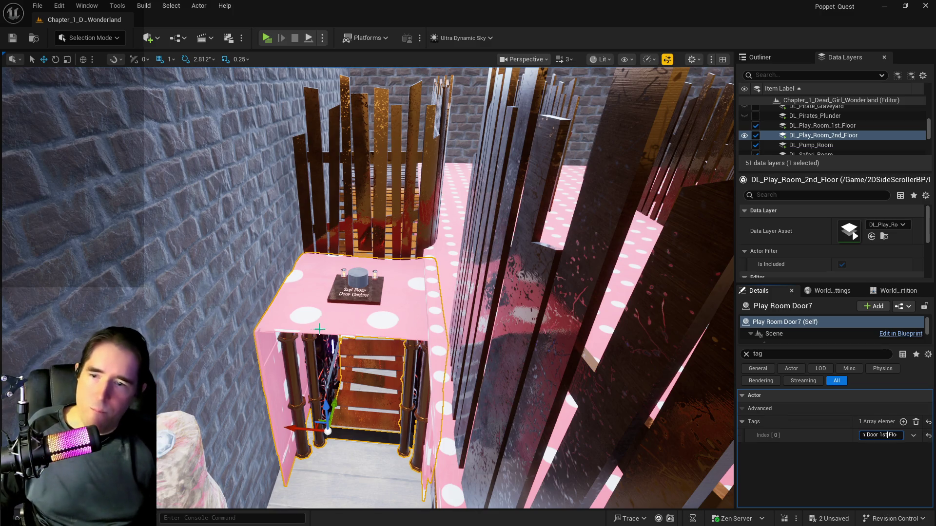
- On BP_Activation_Button22, set Room Located In to Play Room 2nd Floor and Puzzle Room Name to Play Room 1st Floor
left_click(357, 285)
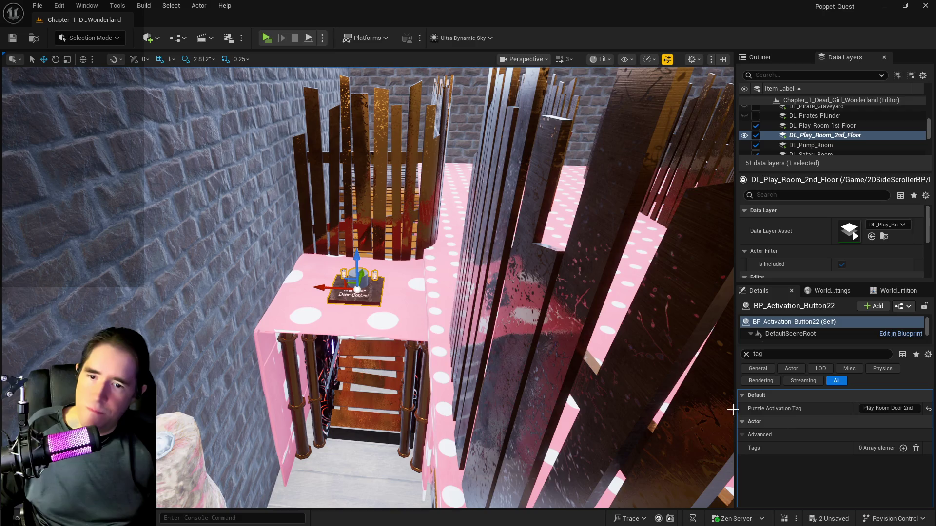
left_click(746, 355)
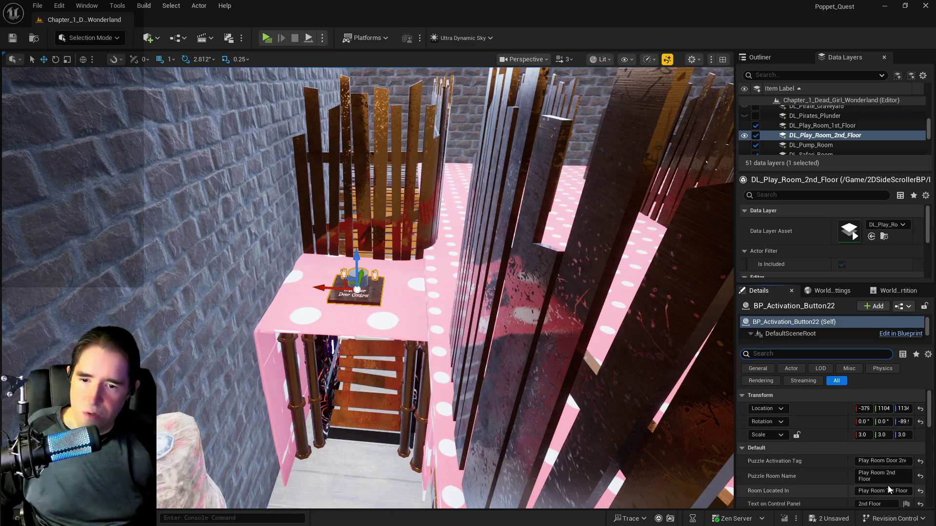
double_click(899, 474)
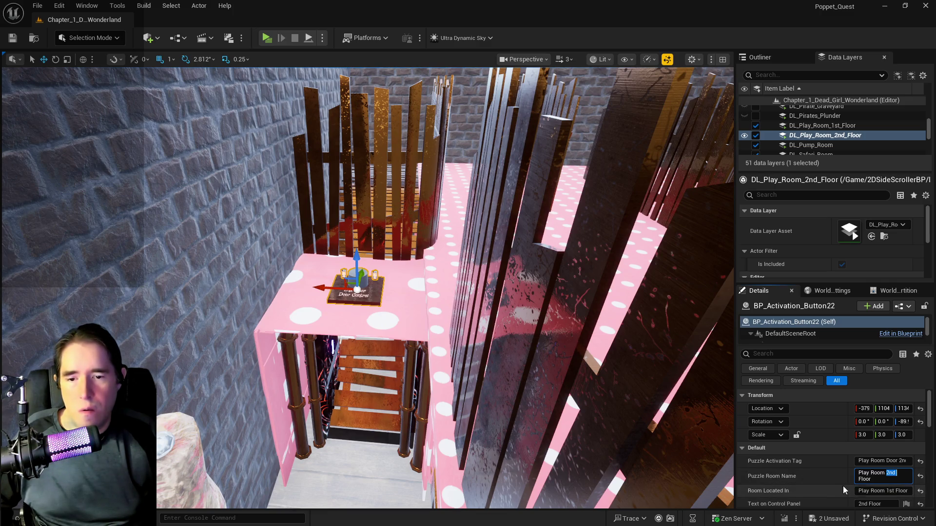
left_click(887, 492)
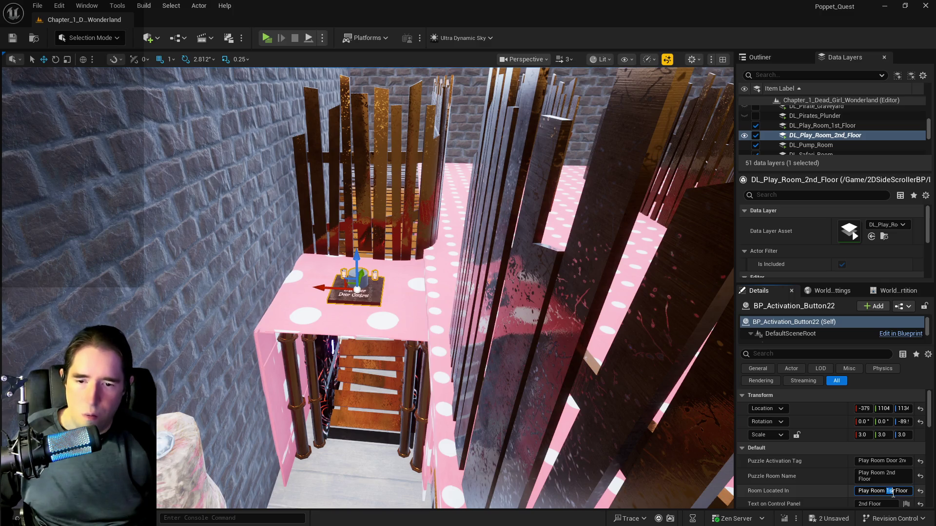
type("2nd")
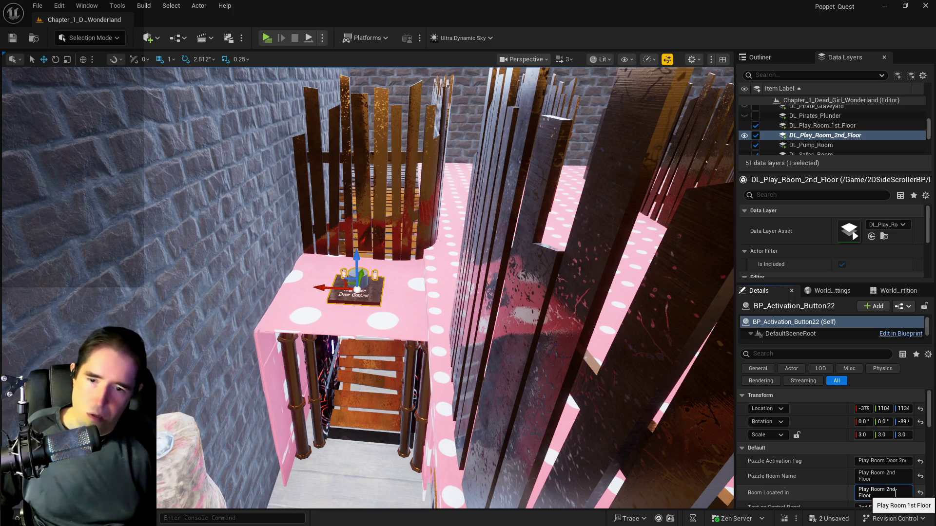
double_click(896, 474)
key("BackSpace")
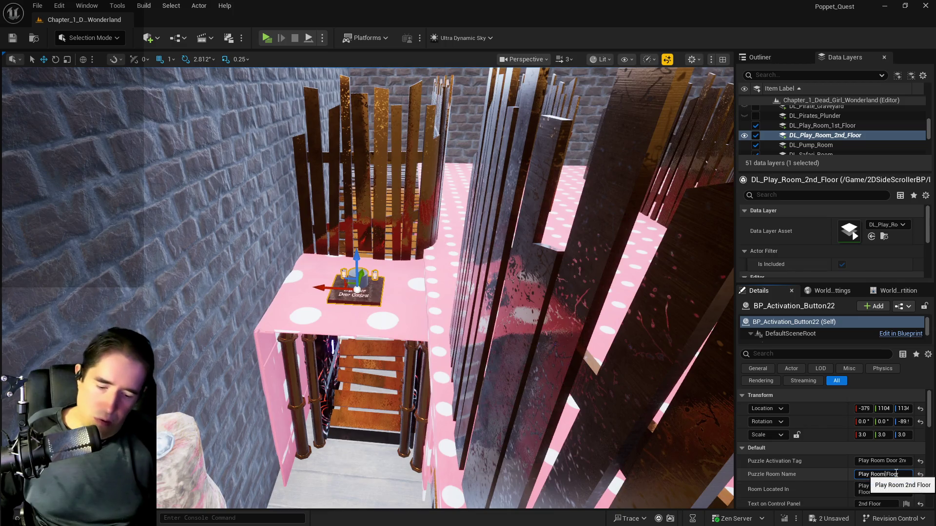
type("1st")
key("Return")
- Replace 2nd with 1 in the Puzzle Activation Tag and save the level with Ctrl+S
left_click(882, 461)
left_click_drag(887, 462, 910, 462)
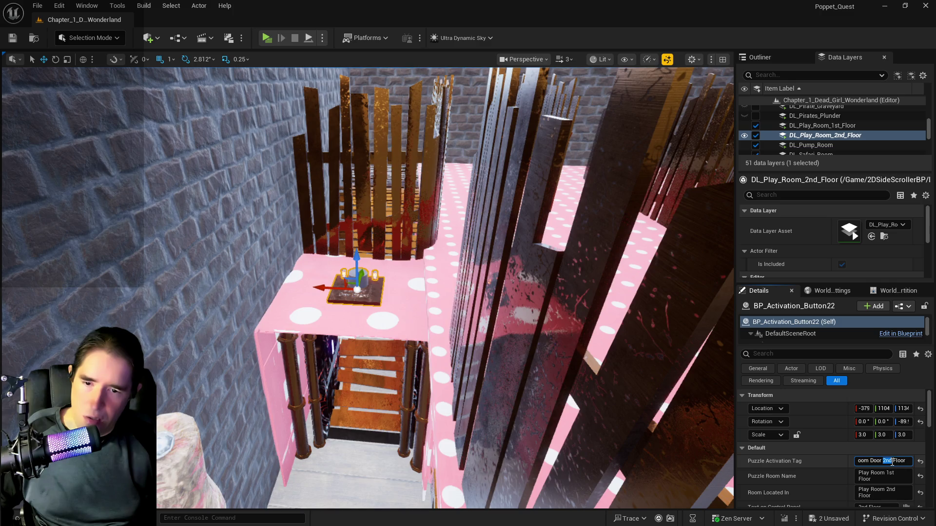
type("1st")
left_click_drag(259, 171, 260, 171)
key("ctrl+s")
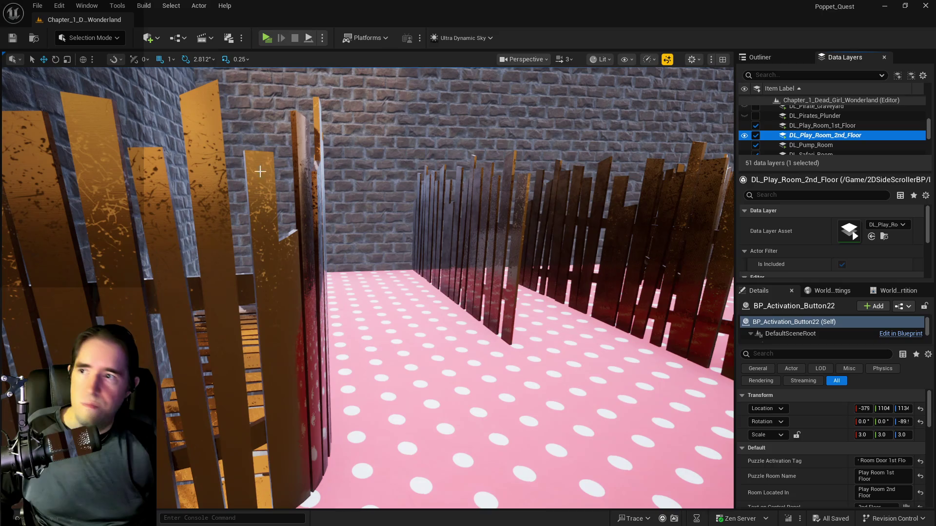
left_click(267, 38)
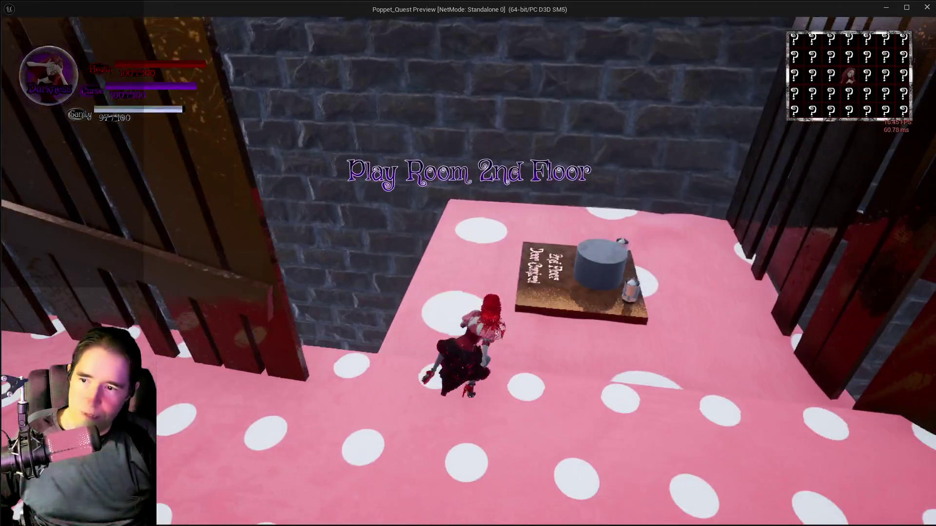
- Walk to the 2nd Floor Door Control, activate it, head toward the 1st Floor door, then stop the session
key("w")
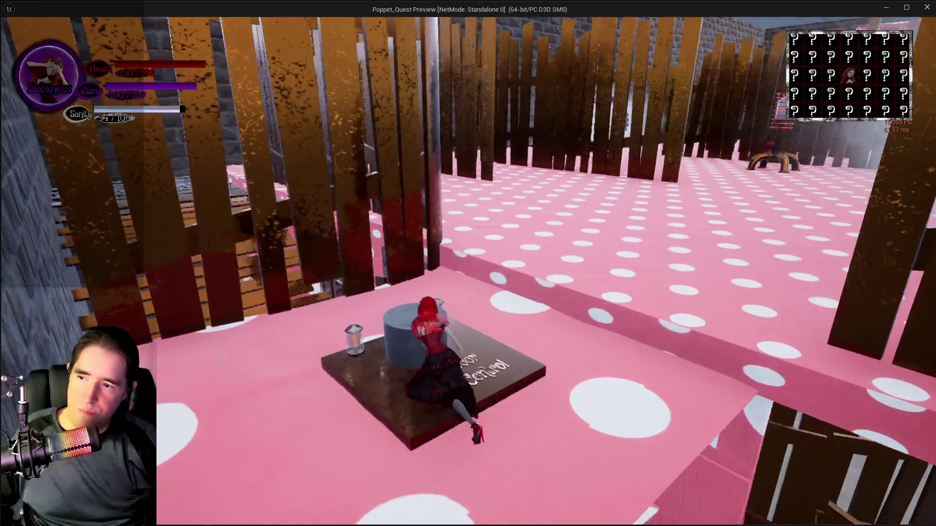
key("e")
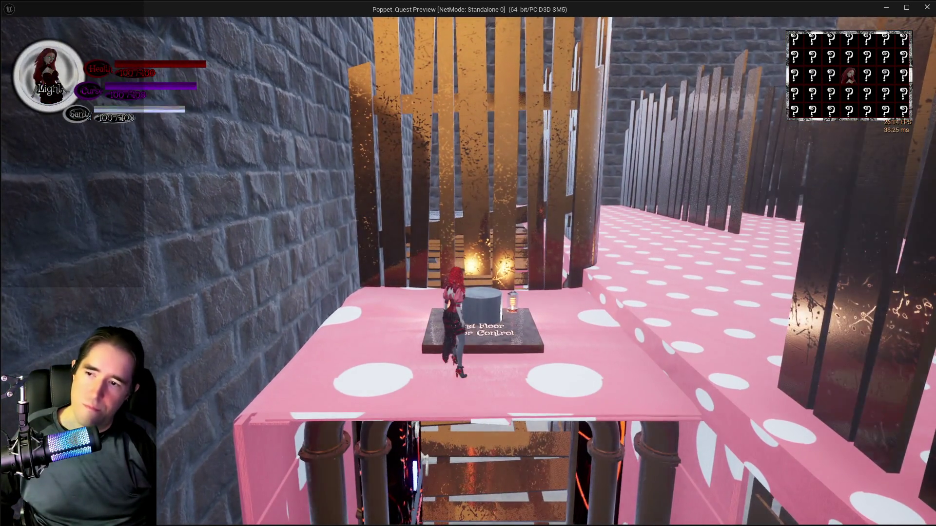
key("e")
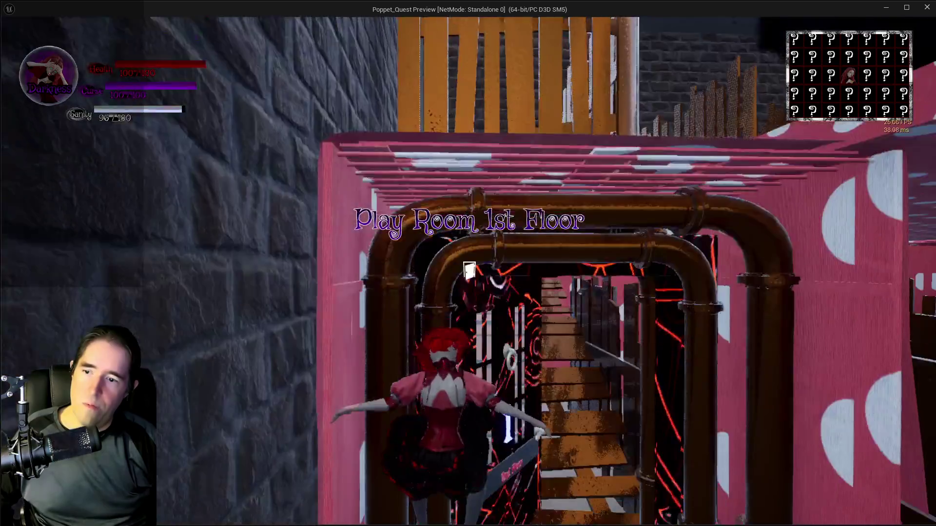
key("w")
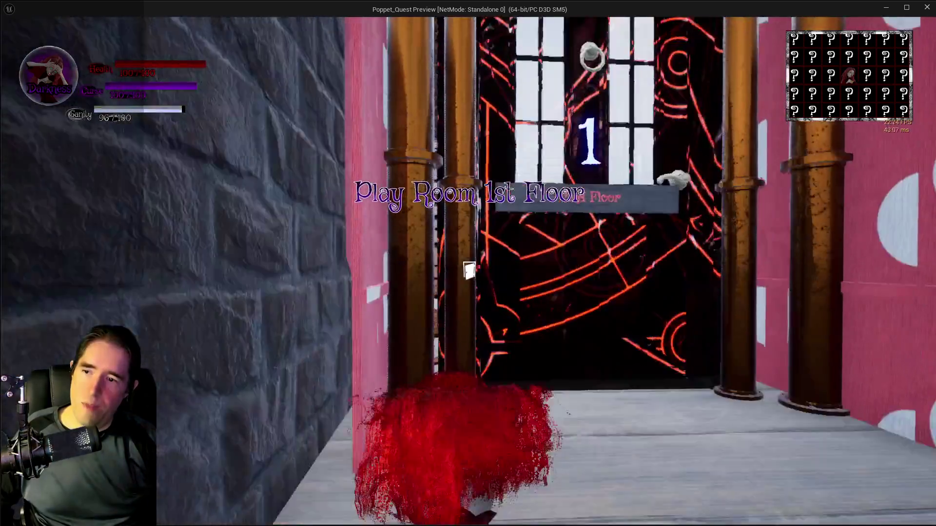
key("alt+Tab")
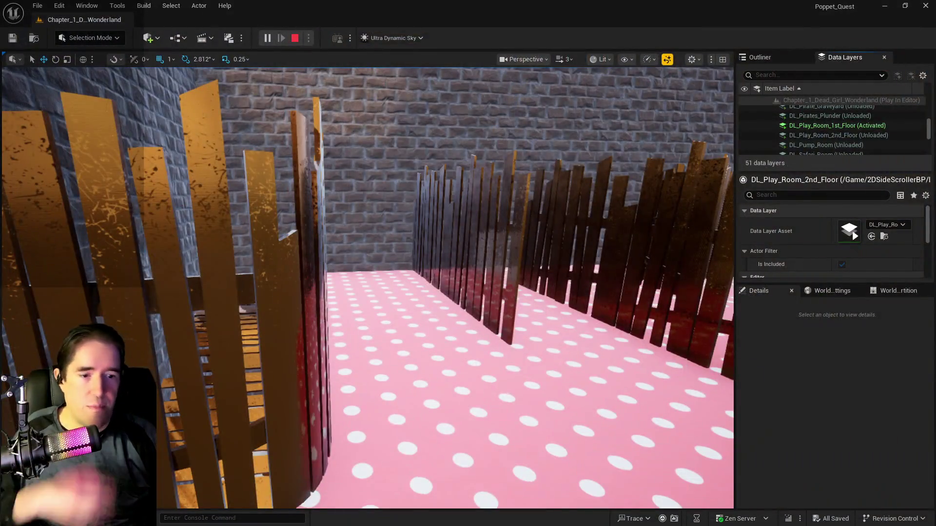
key("Escape")
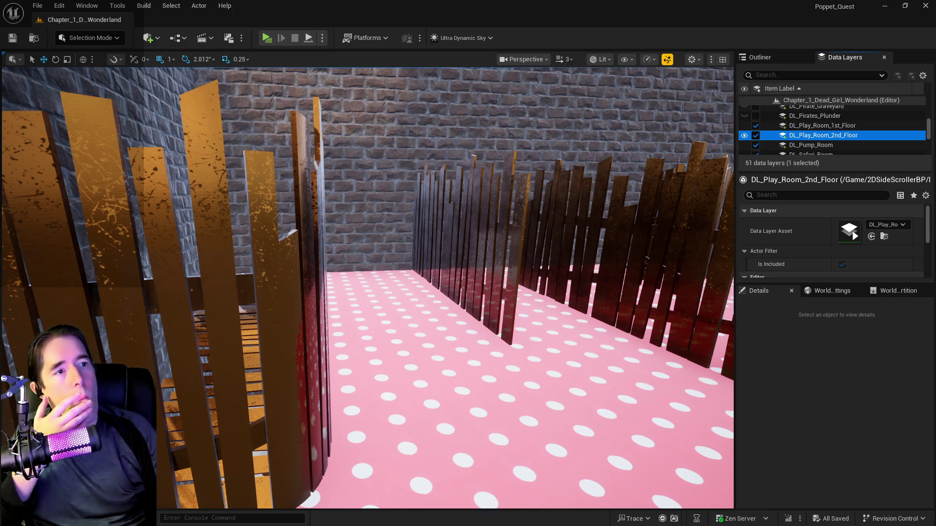
key("alt+Tab")
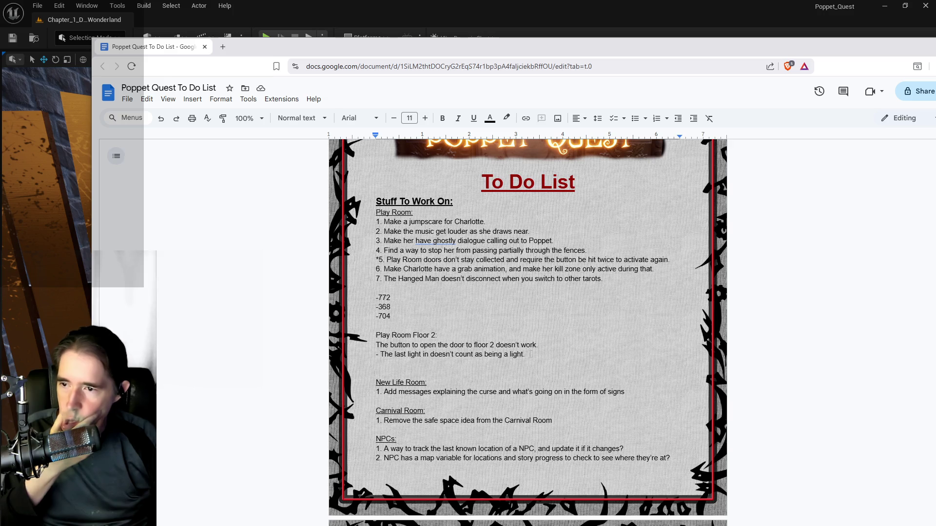
- Select and delete the Play Room Floor 2 notes on the door button and last light
left_click_drag(532, 354, 420, 346)
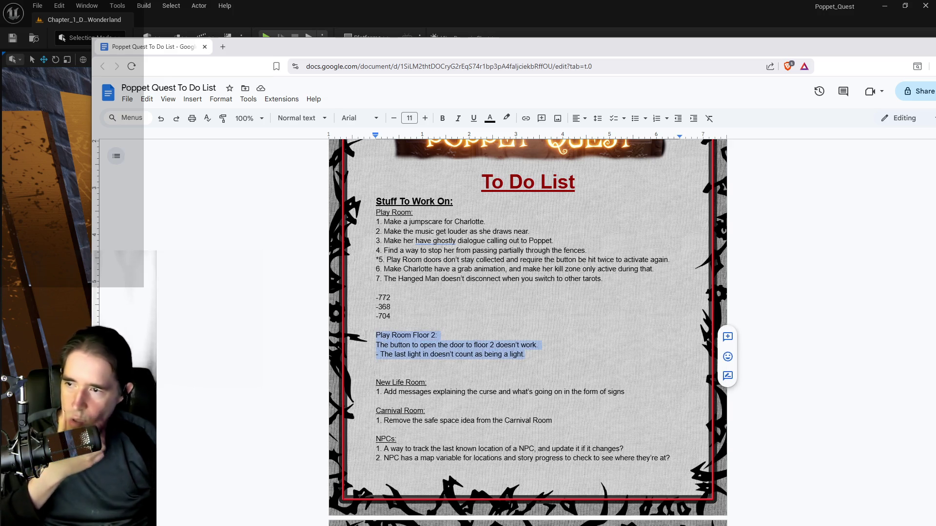
key("BackSpace")
key("BackSpace")
key("BackSpace")
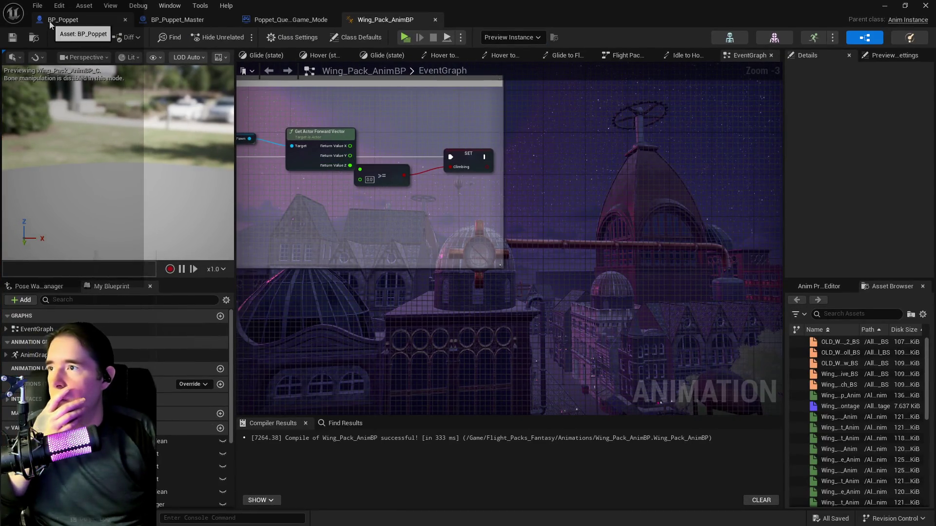
- In BP_Poppet, open the Tarot Graph and then the Tarot 12: The Hanged Man graph
left_click(49, 21)
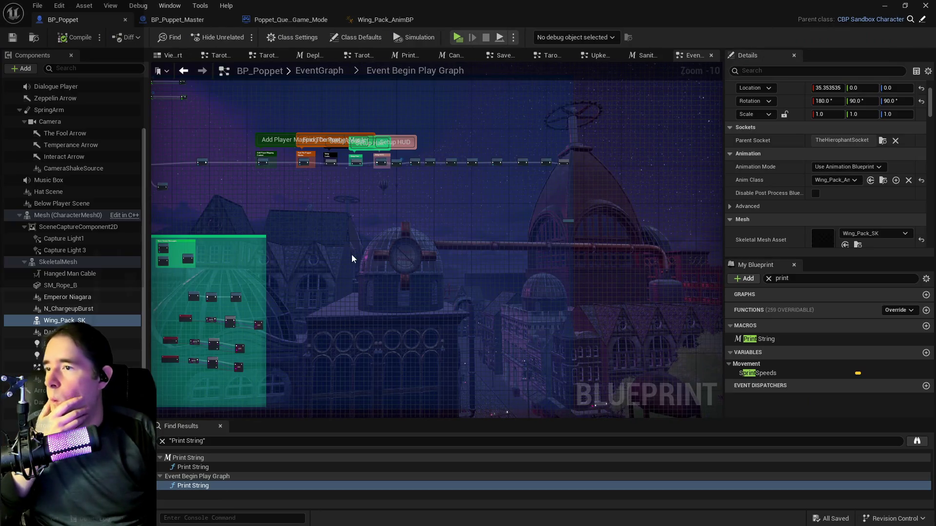
left_click(337, 75)
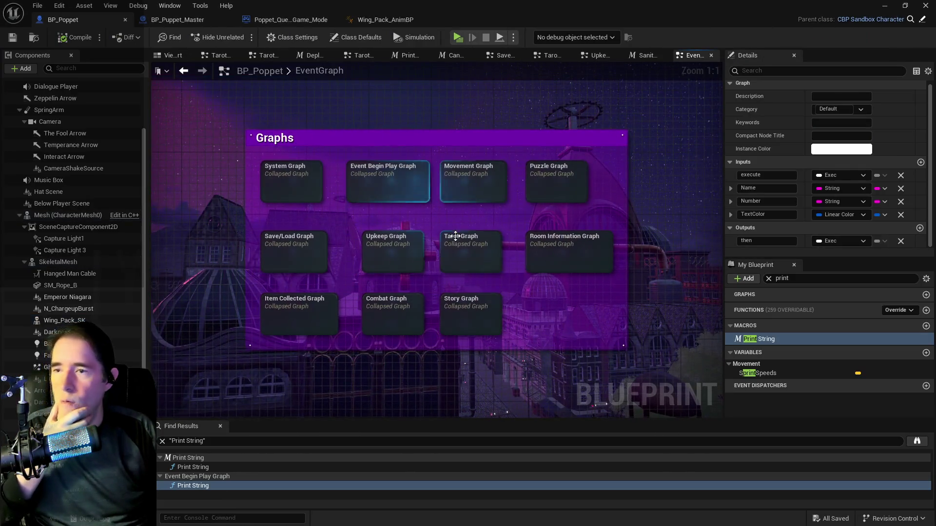
double_click(467, 260)
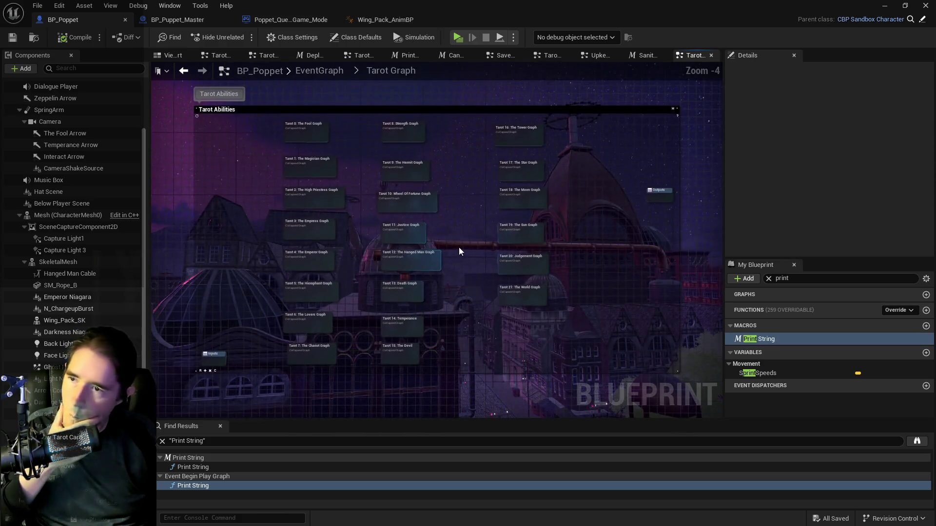
left_click_drag(515, 203, 471, 346)
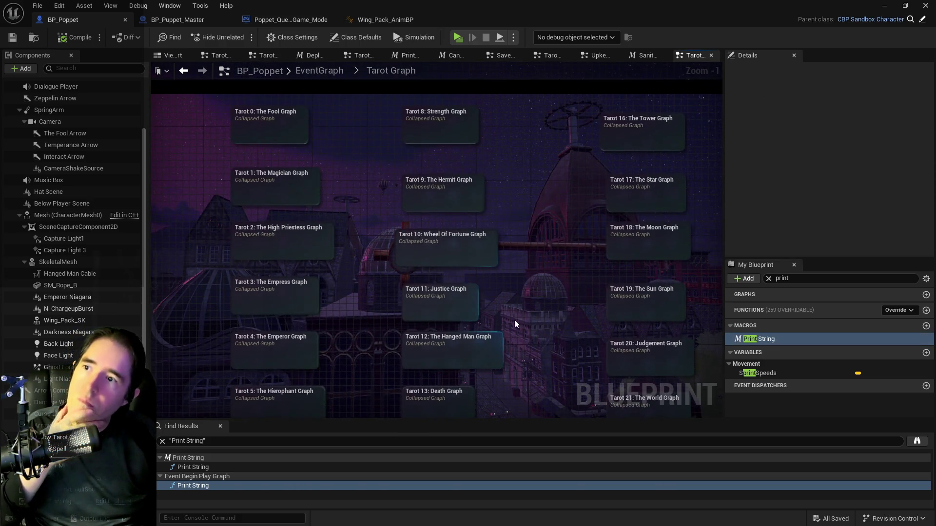
double_click(470, 346)
- Pan and zoom around the Hanged Man graph to the Branch, Remove Gameplay Tag and Line Trace By Channel nodes
scroll(361, 195, "up", 4)
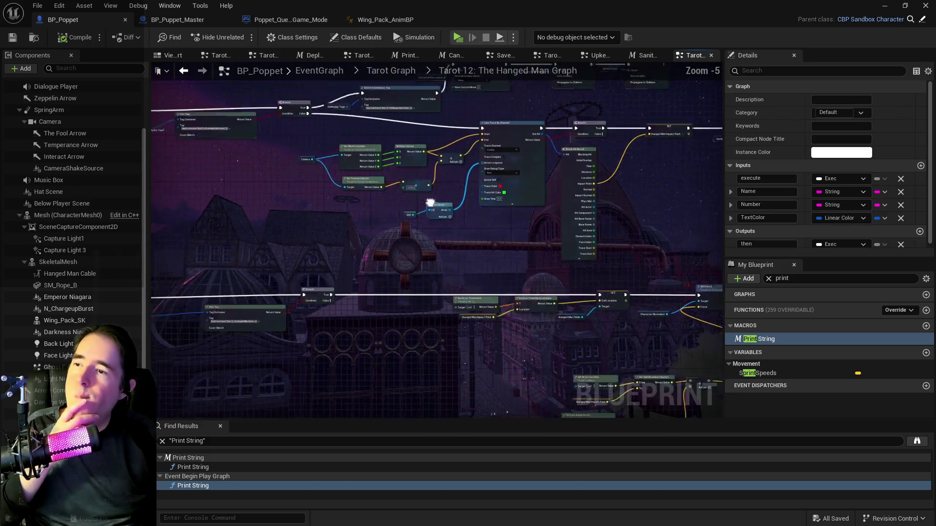
scroll(464, 249, "up", 2)
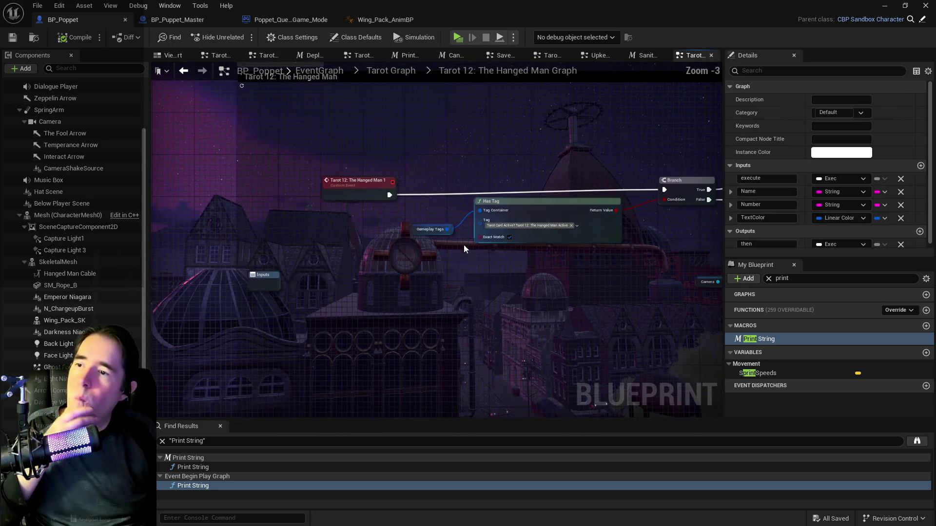
scroll(355, 251, "down", 2)
scroll(465, 275, "up", 3)
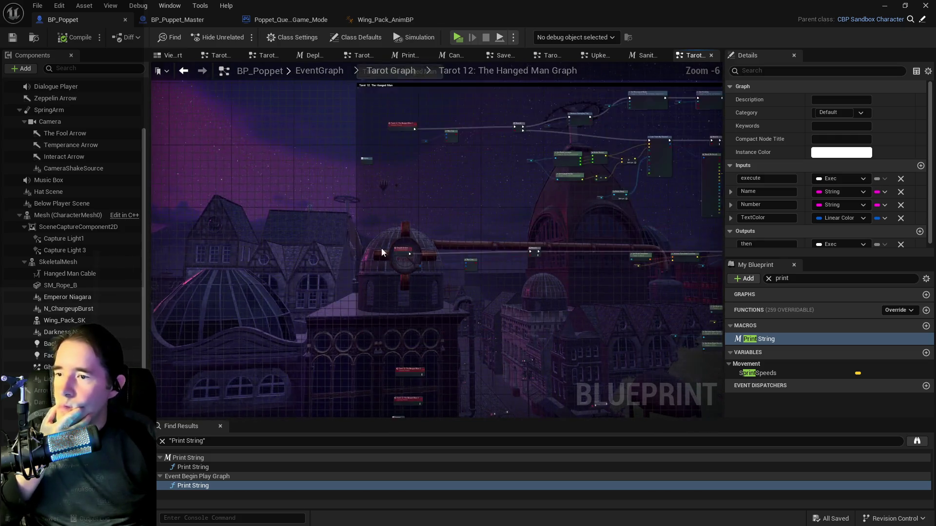
scroll(543, 299, "down", 1)
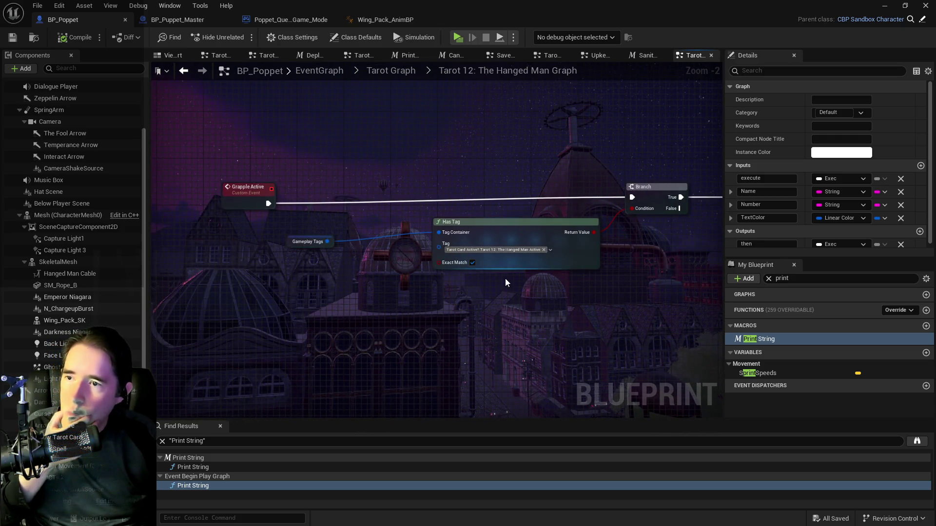
scroll(522, 285, "down", 1)
mouse_move(522, 285)
left_mouse_down()
mouse_move(251, 264)
mouse_move(431, 295)
mouse_move(529, 327)
mouse_move(493, 326)
left_mouse_up()
scroll(431, 294, "down", 1)
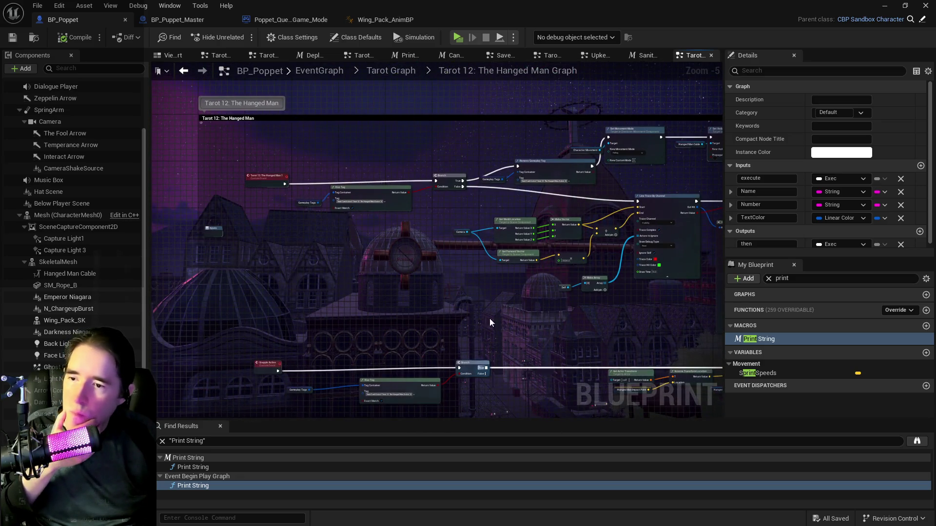
scroll(487, 293, "up", 1)
scroll(485, 219, "down", 1)
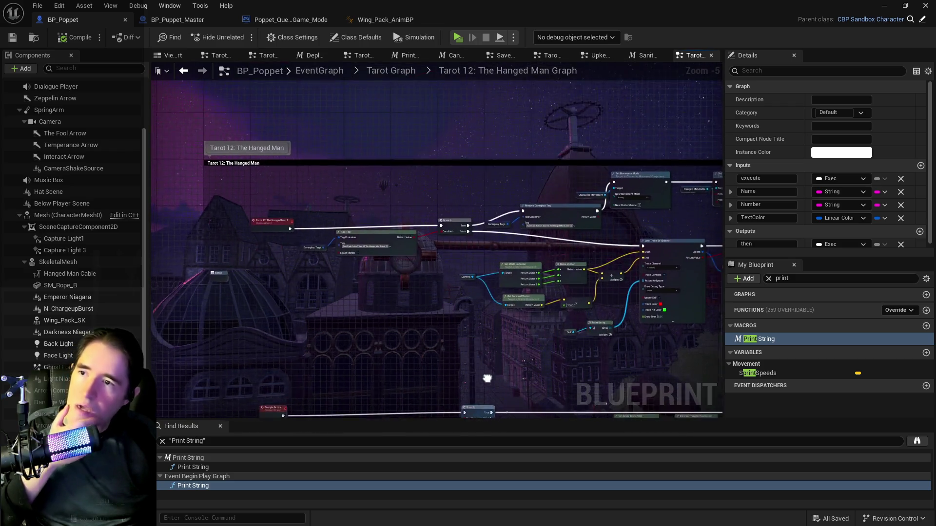
scroll(558, 182, "up", 2)
left_click_drag(431, 230, 526, 199)
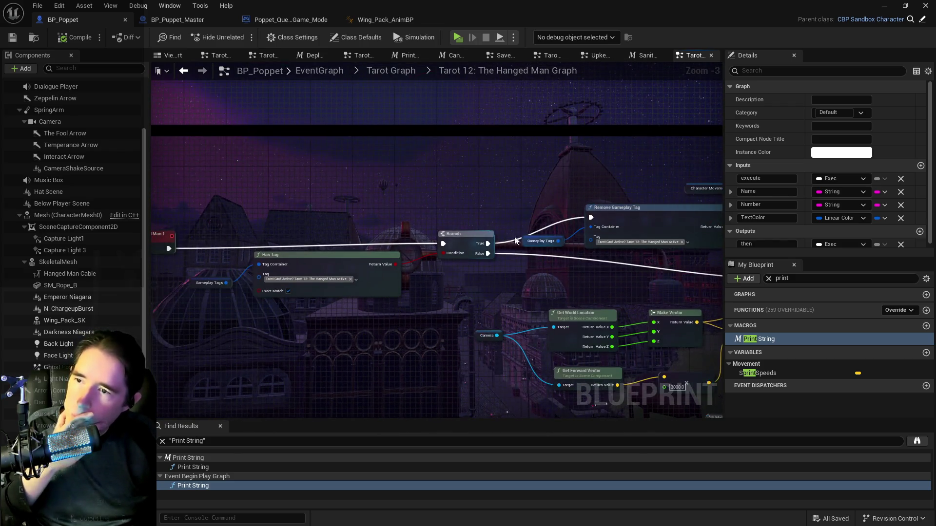
left_click_drag(515, 240, 436, 295)
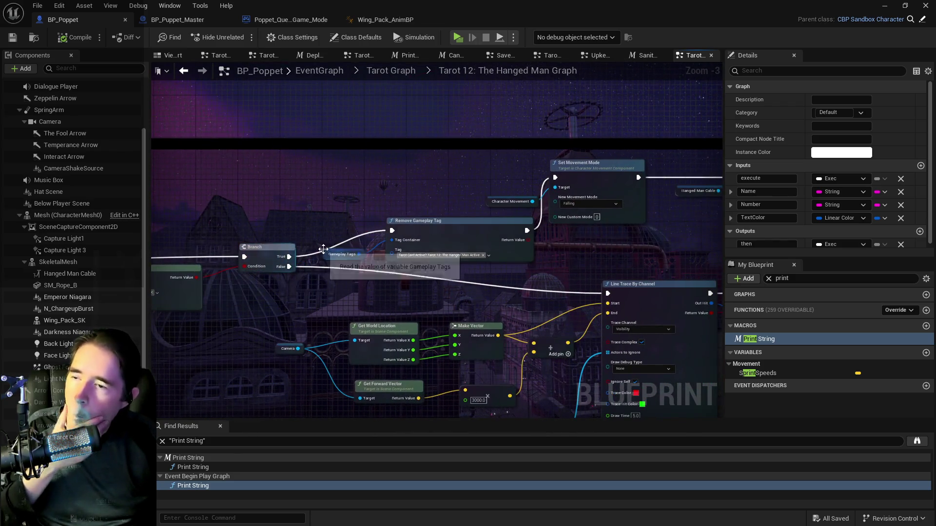
- Add a custom event named The Hanged Man End and wire its exec into Remove Gameplay Tag
right_click(305, 171)
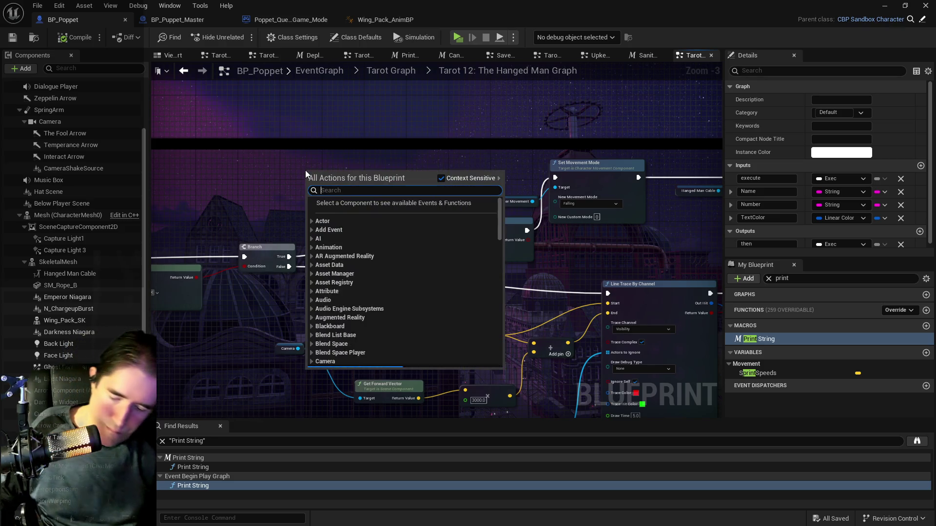
type("custom")
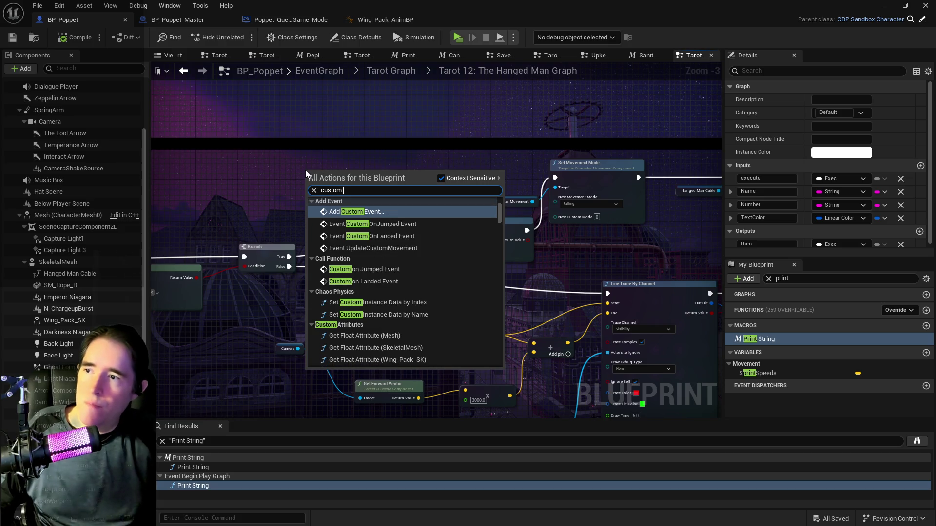
key("Return")
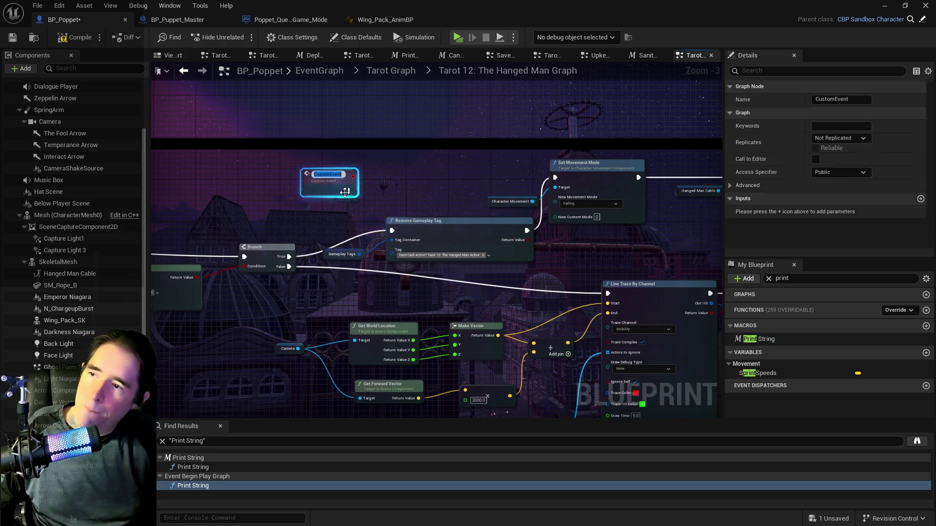
scroll(321, 182, "up", 3)
type("The Hanged Man End")
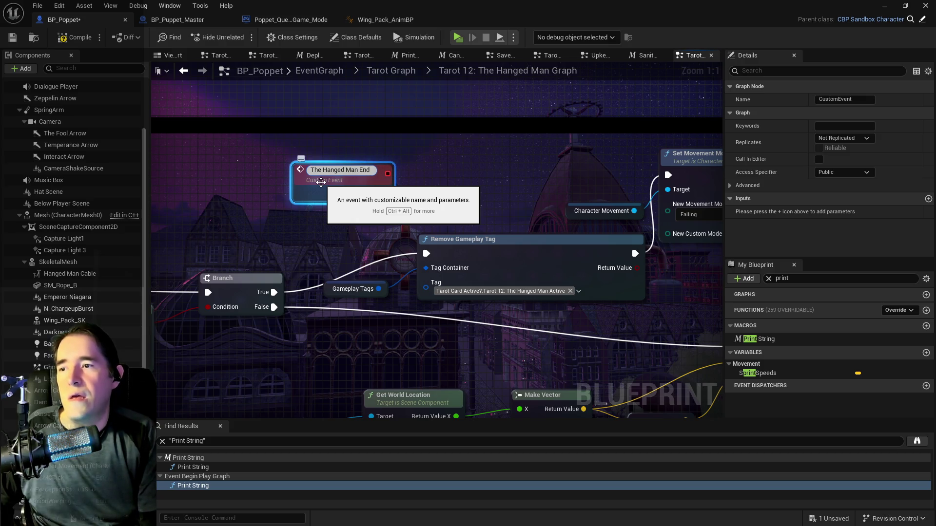
key("Return")
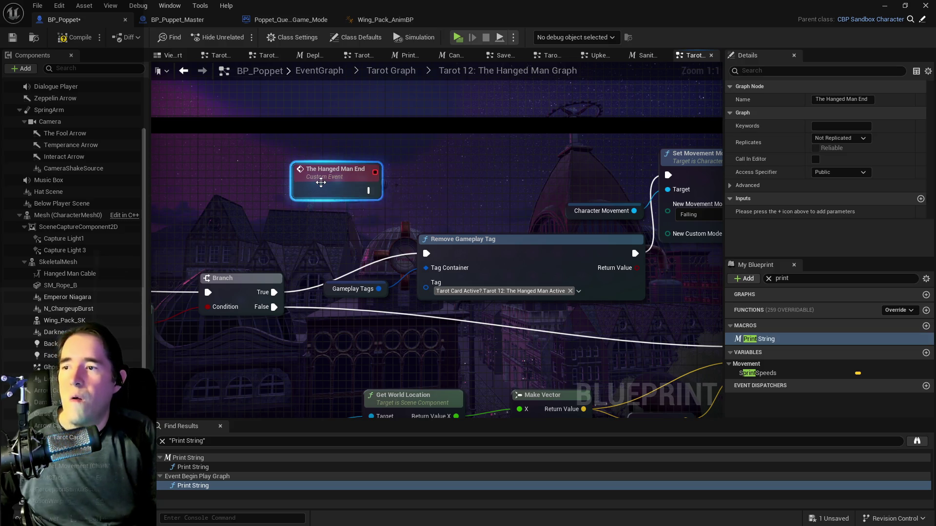
left_click_drag(372, 191, 426, 253)
scroll(338, 186, "down", 5)
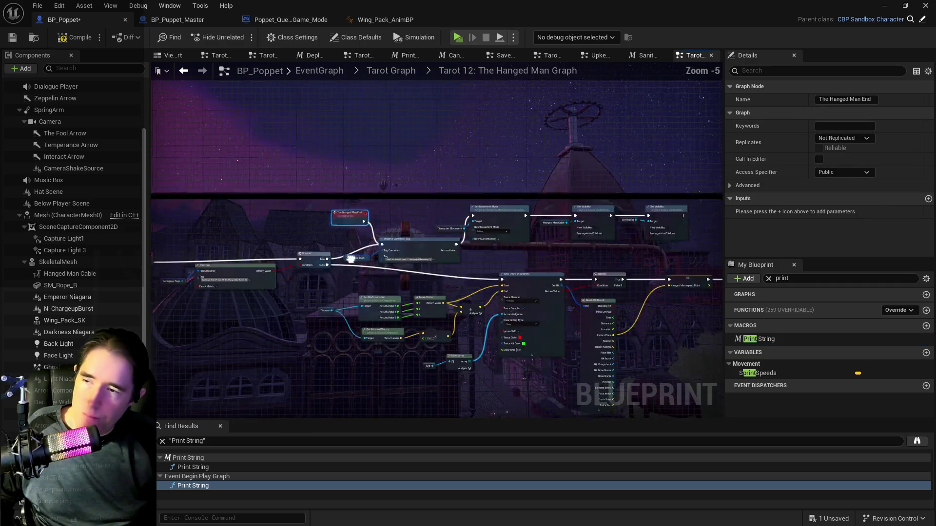
scroll(423, 193, "up", 3)
right_click(434, 247)
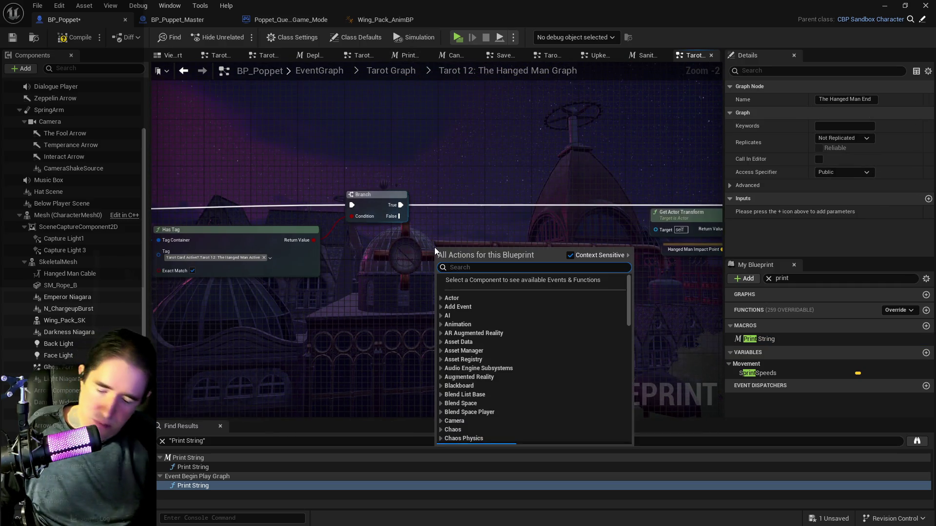
- Add a The Hanged Man End call node and wire the Branch False output to it
type("the hanged man")
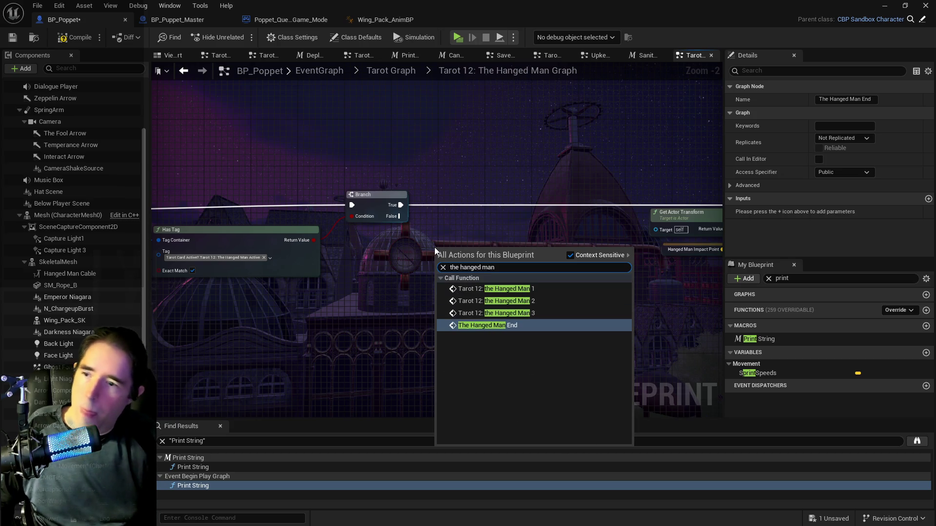
key("Return")
left_click_drag(399, 215, 438, 263)
- Nudge the Hanged Man and Grapple Active event nodes left, then return to the Tarot Graph overview
scroll(492, 328, "down", 1)
left_click_drag(492, 327, 602, 307)
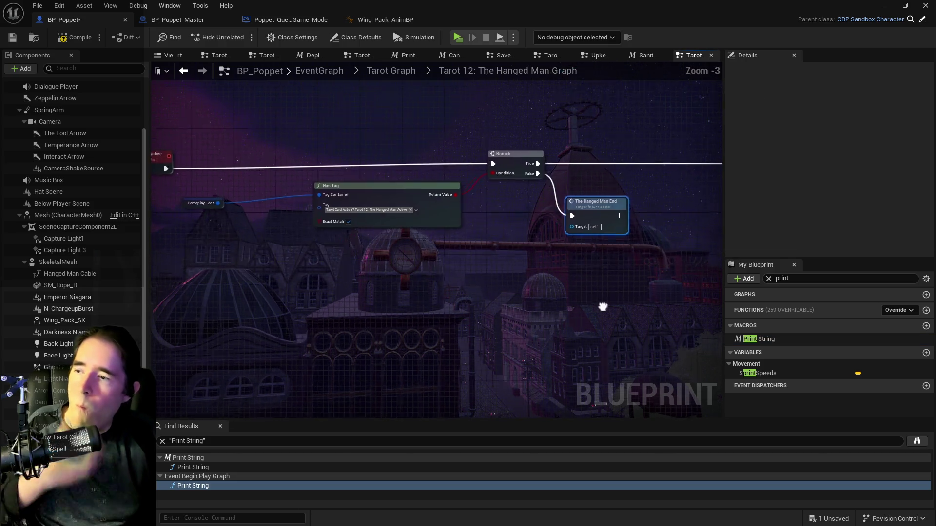
mouse_move(507, 280)
left_mouse_down()
mouse_move(499, 273)
mouse_move(550, 274)
mouse_move(487, 229)
mouse_move(359, 167)
mouse_move(205, 220)
left_mouse_up()
mouse_move(505, 224)
left_mouse_down()
mouse_move(299, 178)
mouse_move(445, 219)
mouse_move(643, 219)
left_mouse_up()
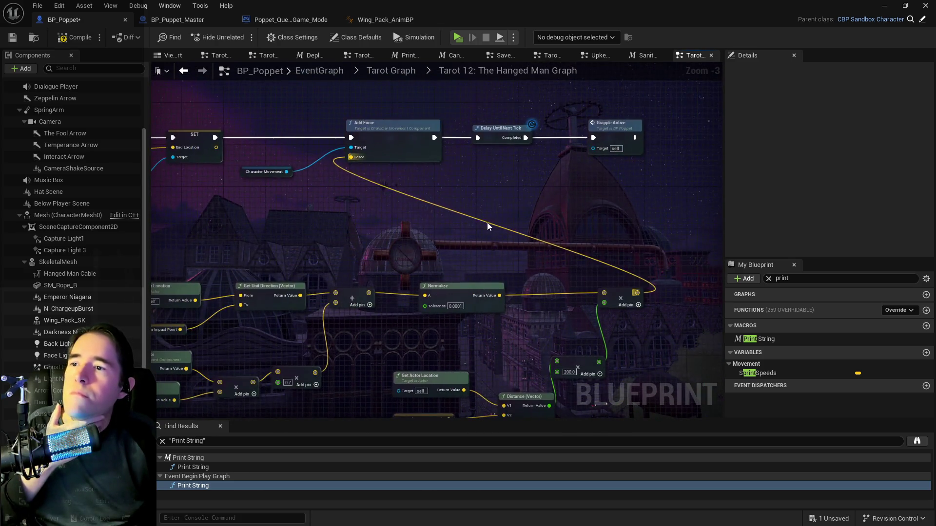
scroll(491, 224, "down", 2)
mouse_move(558, 226)
left_mouse_down()
mouse_move(759, 246)
mouse_move(355, 256)
left_mouse_up()
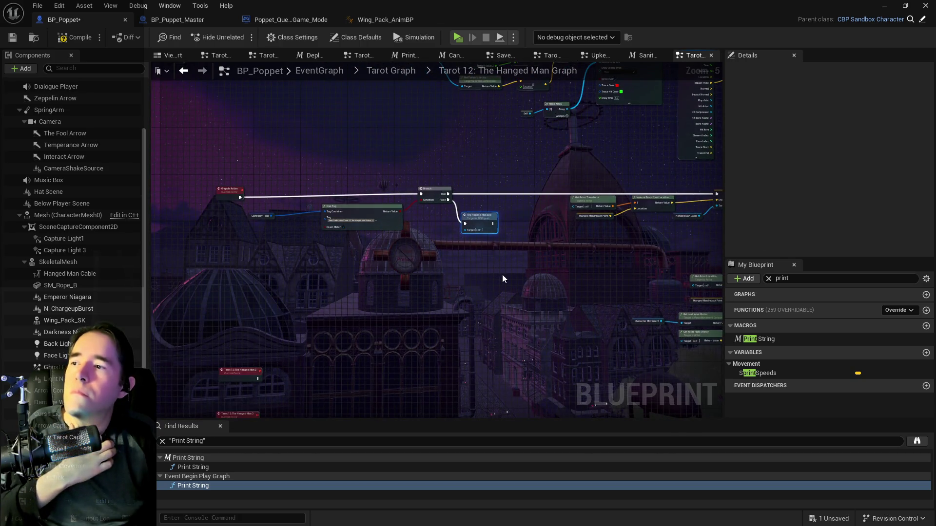
mouse_move(502, 274)
left_mouse_down()
mouse_move(557, 293)
mouse_move(486, 234)
mouse_move(530, 224)
mouse_move(528, 257)
left_mouse_up()
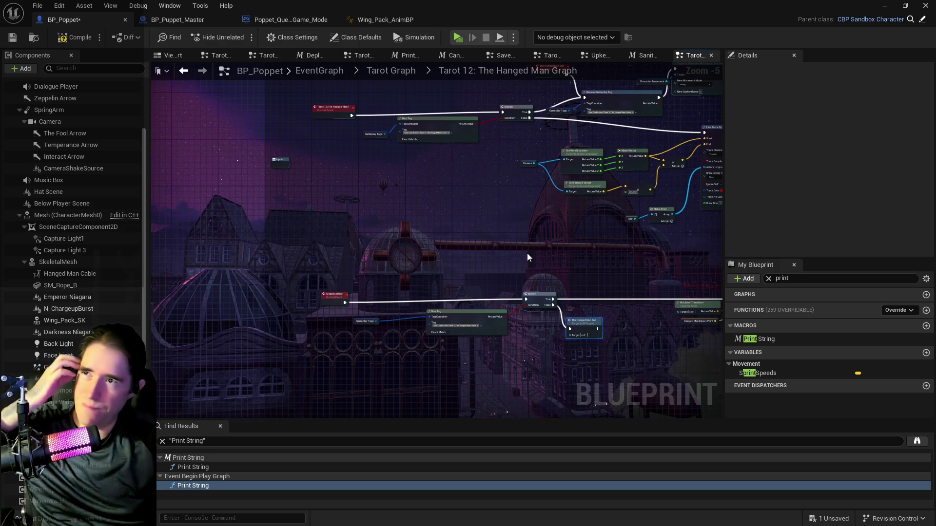
mouse_move(480, 254)
left_mouse_down()
mouse_move(506, 268)
mouse_move(528, 314)
left_mouse_up()
left_click_drag(379, 173, 359, 172)
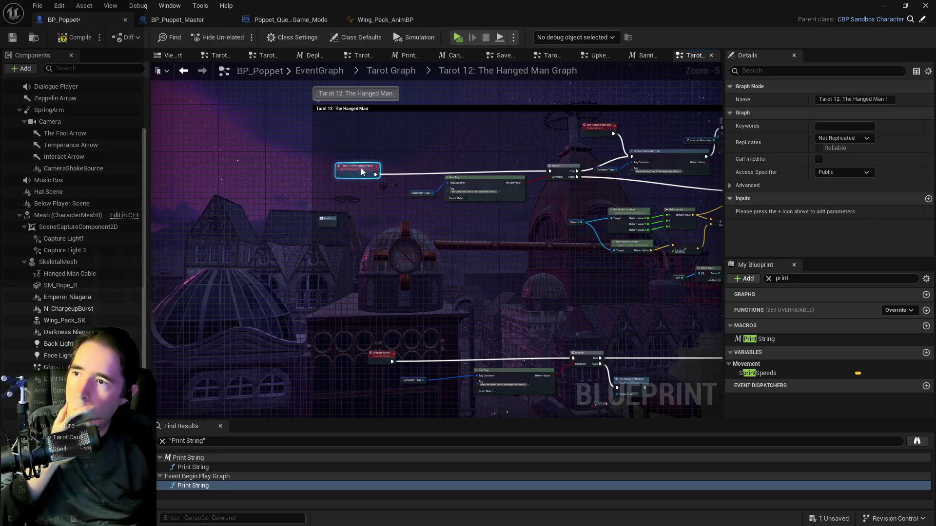
left_click_drag(386, 351, 365, 351)
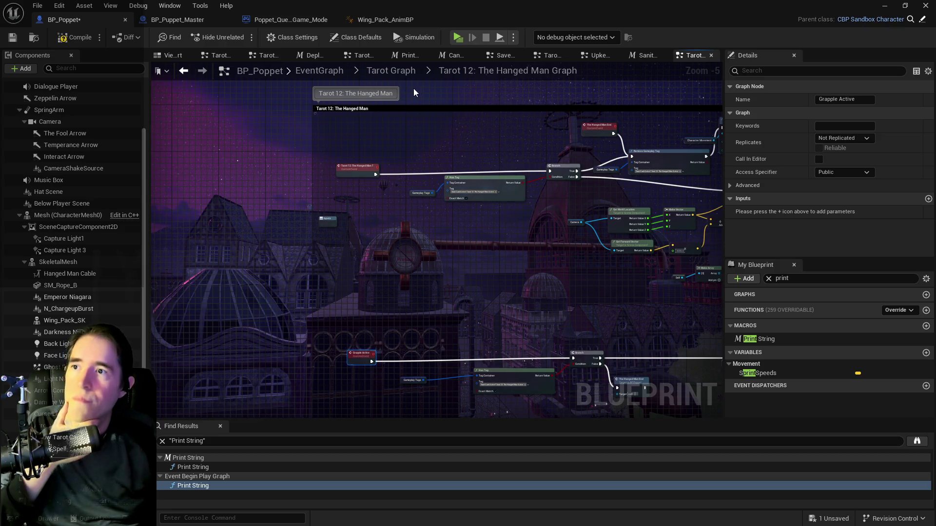
left_click(399, 72)
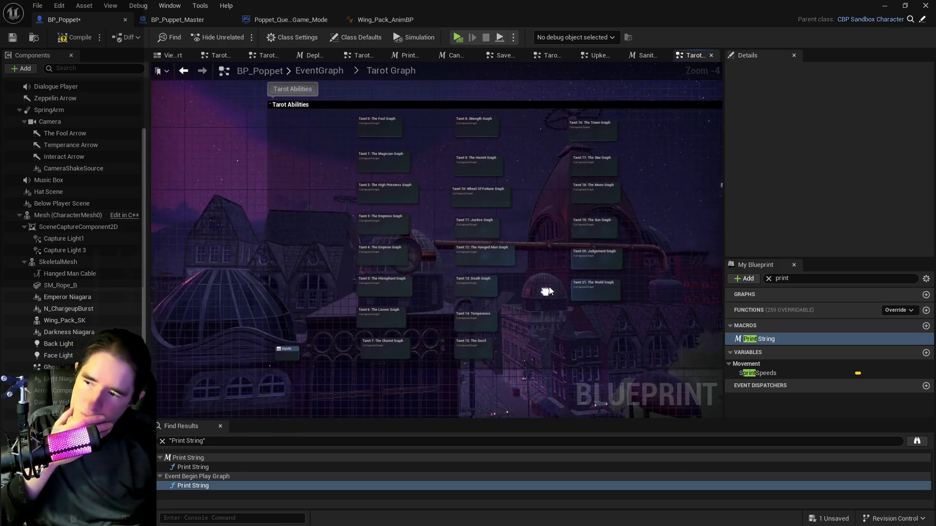
- Open Tarot 7: The Chariot and inspect its Can Use Tarot? node and flight logic
double_click(391, 348)
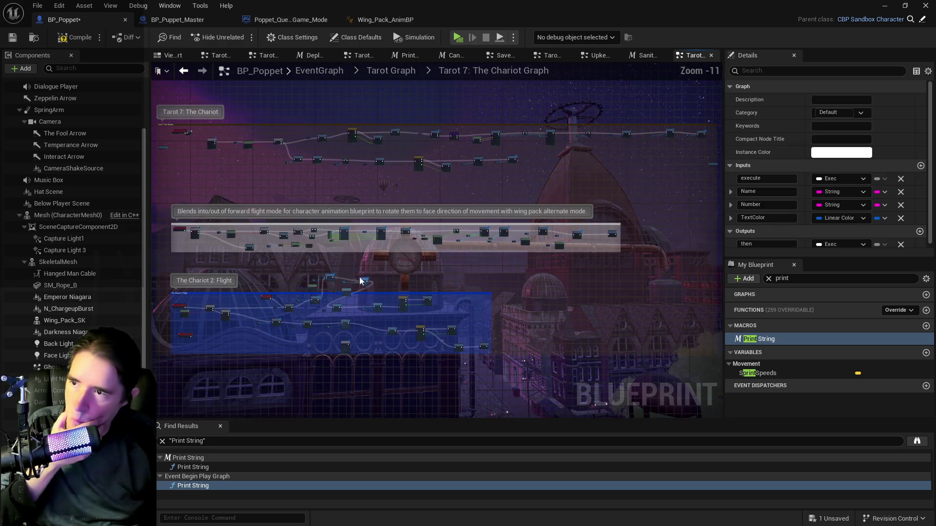
scroll(385, 211, "up", 4)
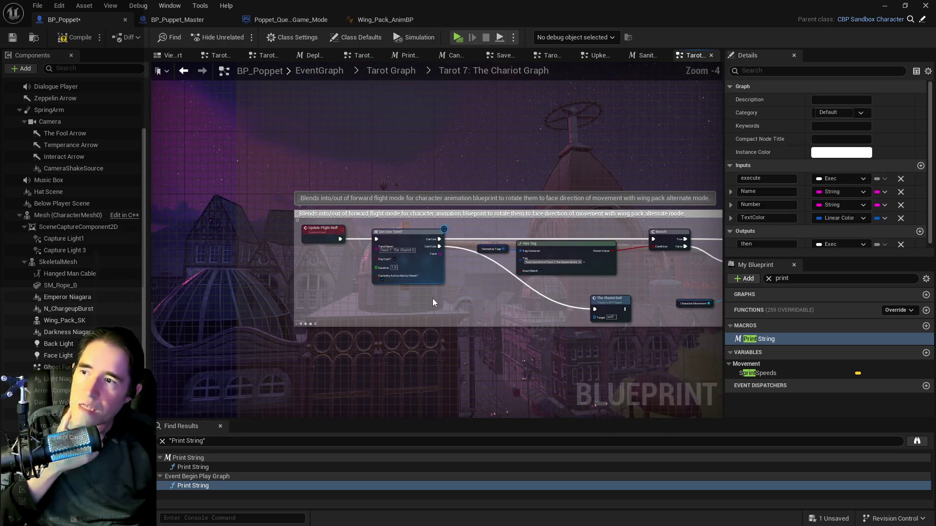
scroll(418, 299, "down", 1)
scroll(418, 299, "up", 2)
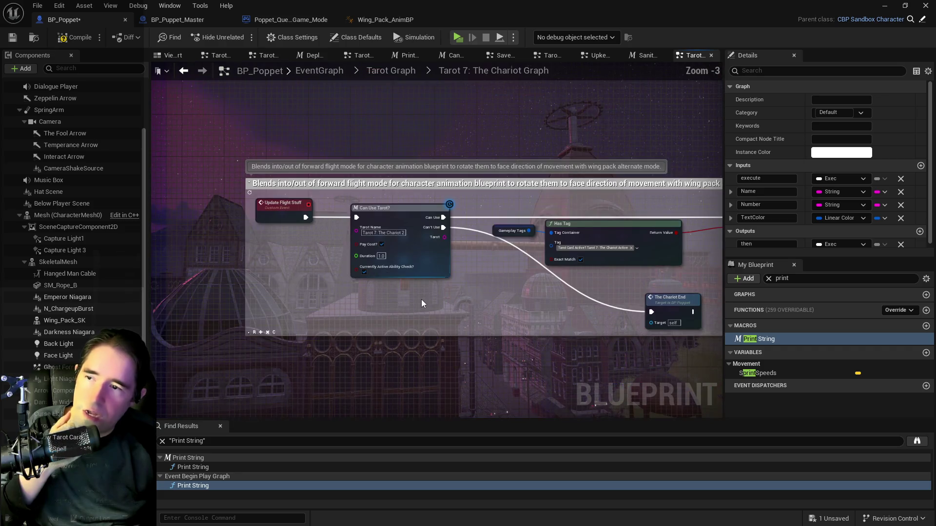
left_click_drag(492, 299, 402, 269)
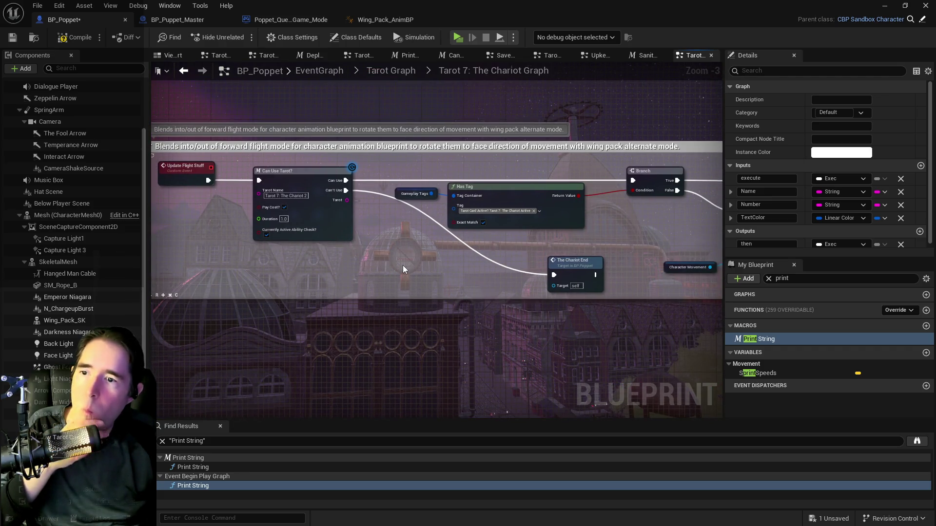
left_click(340, 226)
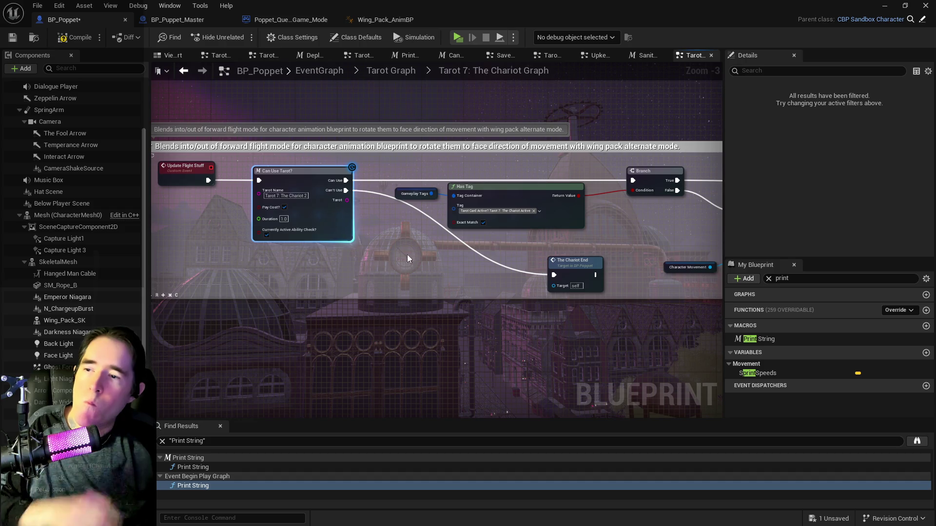
scroll(471, 268, "down", 1)
left_click_drag(619, 253, 479, 233)
scroll(478, 233, "down", 1)
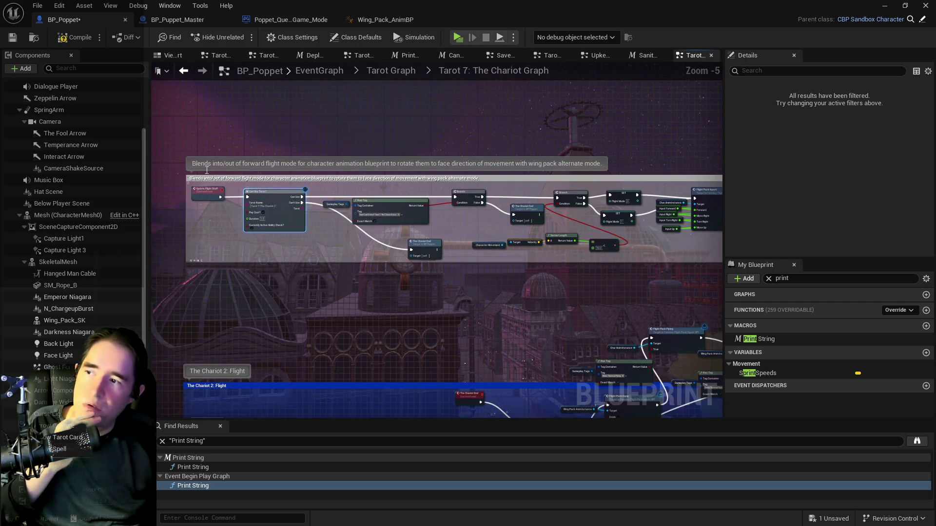
- Go back to the Tarot Graph overview and reopen Tarot 12: The Hanged Man
left_click(400, 71)
scroll(489, 273, "up", 2)
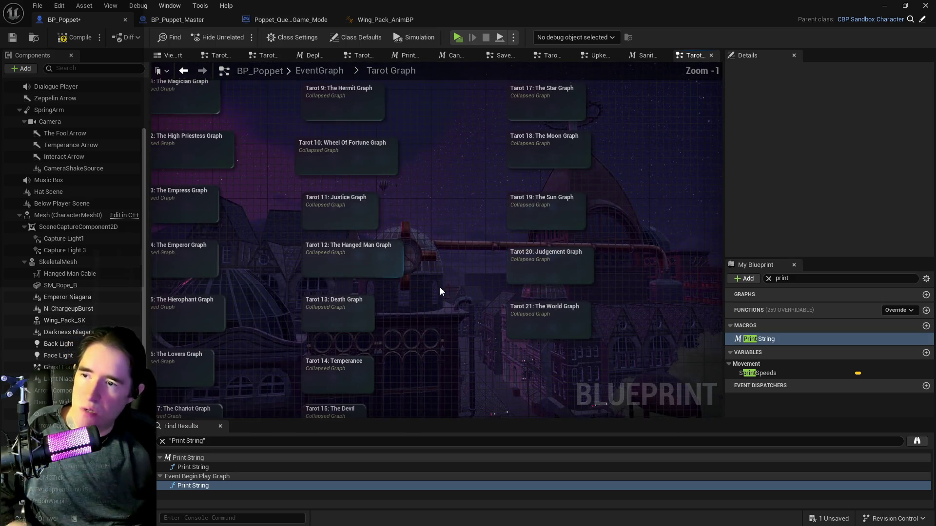
double_click(410, 195)
scroll(410, 198, "up", 6)
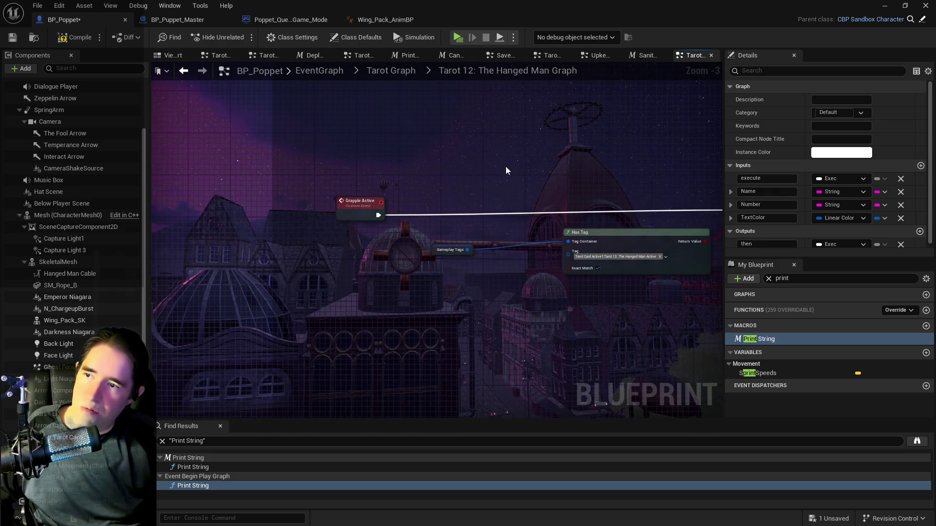
- Paste a Can Use Tarot? node and set its Tarot Name to Tarot 12: The Hanged Man
key("ctrl+v")
mouse_move(521, 213)
left_mouse_down()
mouse_move(498, 212)
mouse_move(442, 180)
left_mouse_up()
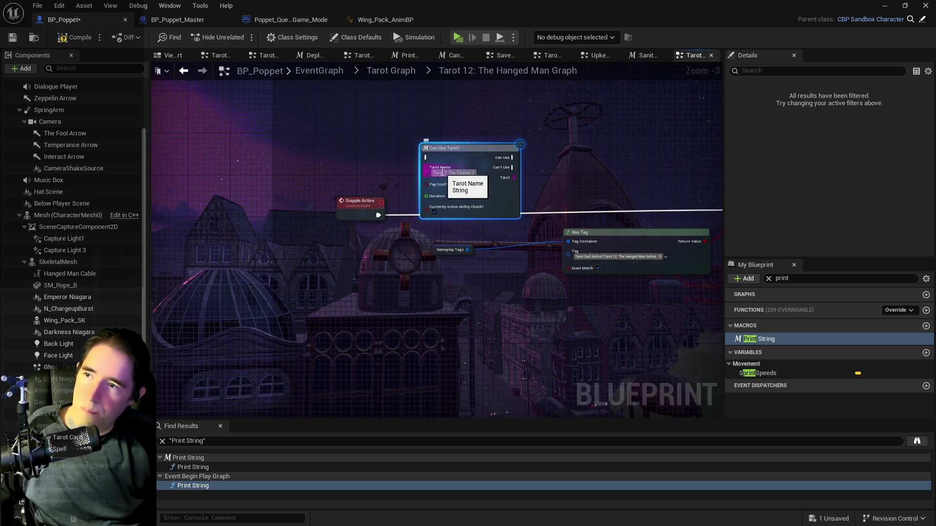
left_click(471, 172)
key("Return")
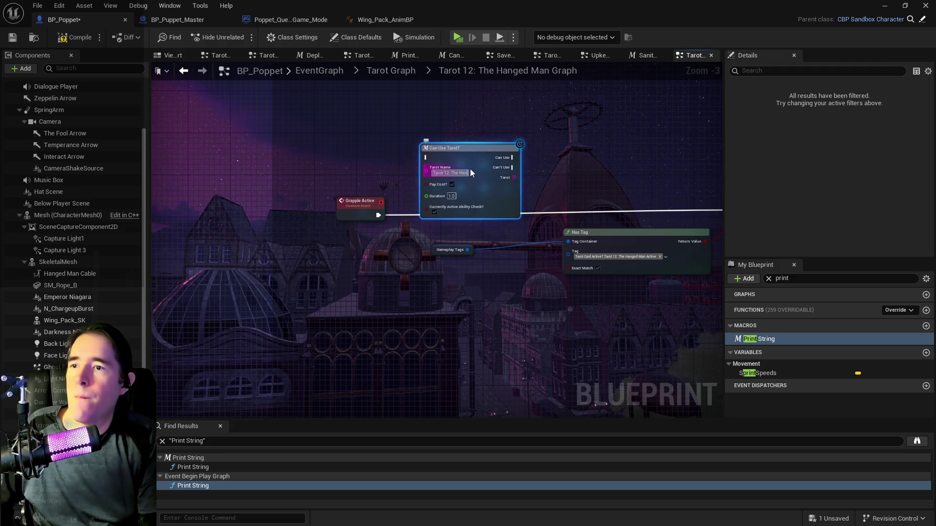
left_click(382, 220)
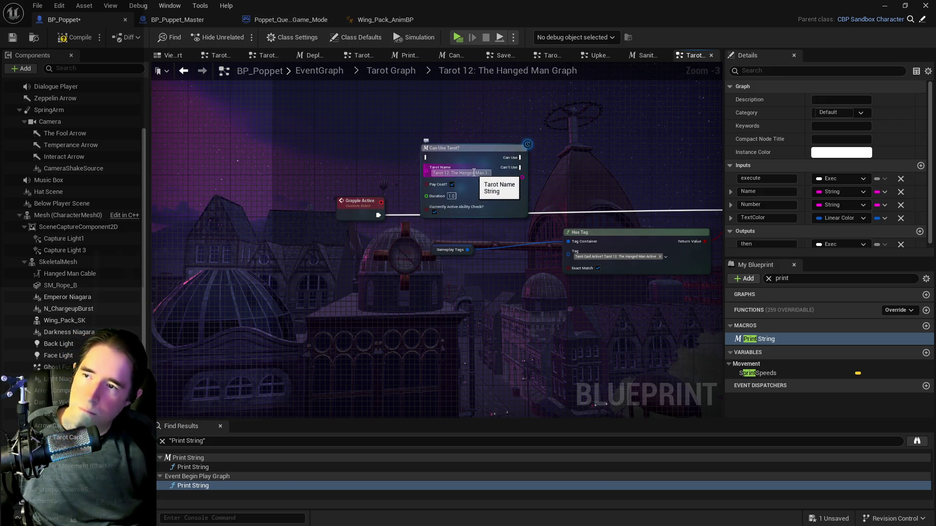
- Wire Grapple Active into Can Use Tarot? and its Can Use output into the Branch
scroll(483, 175, "up", 2)
left_click(492, 176)
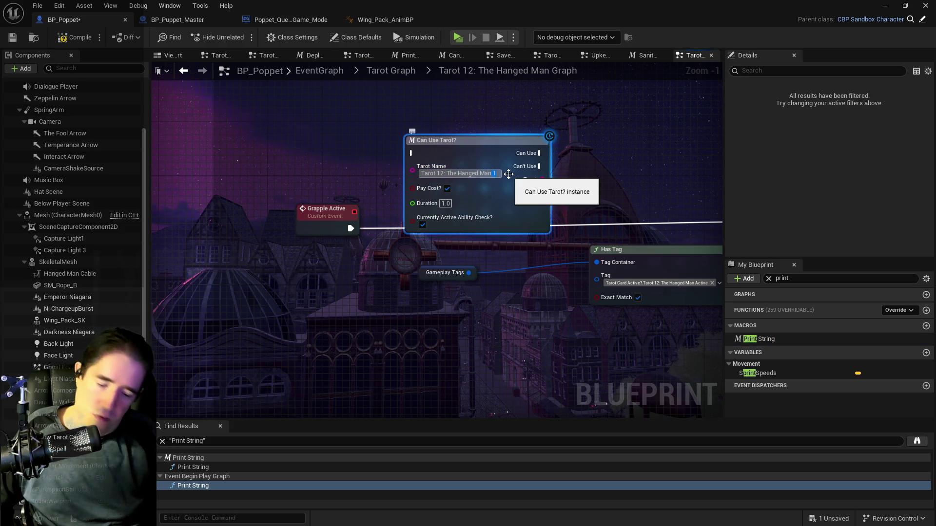
left_click_drag(350, 229, 412, 154)
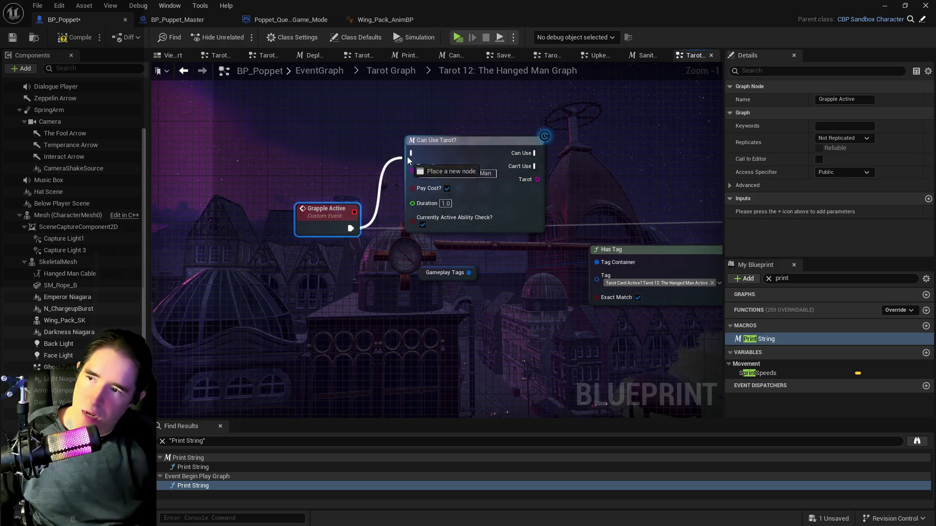
left_click_drag(611, 168, 405, 158)
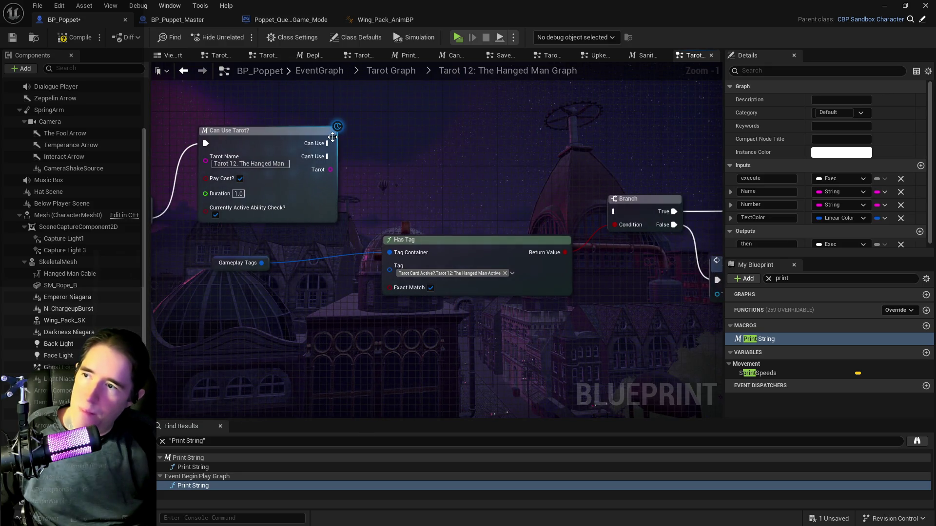
mouse_move(328, 142)
left_mouse_down()
mouse_move(563, 191)
mouse_move(613, 212)
mouse_move(356, 321)
left_mouse_up()
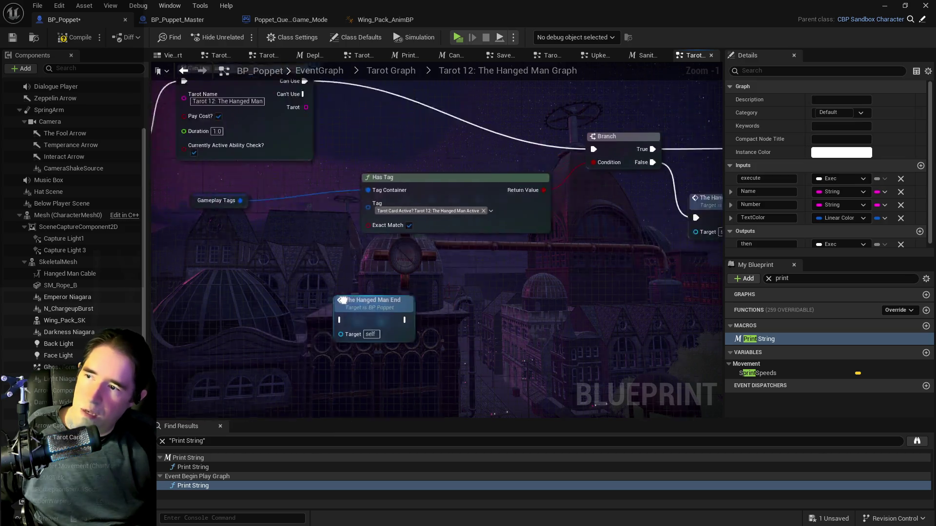
- Rearrange Grapple Active and Can Use Tarot?, and wire Can't Use to The Hanged Man End
left_click_drag(368, 190, 455, 243)
left_click_drag(312, 189, 313, 107)
left_click(488, 117, "ctrl")
mouse_move(488, 117)
left_mouse_down()
mouse_move(334, 188)
mouse_move(298, 163)
mouse_move(519, 329)
left_mouse_up()
mouse_move(393, 212)
left_mouse_down()
mouse_move(403, 189)
mouse_move(466, 186)
left_mouse_up()
mouse_move(452, 242)
left_mouse_down()
mouse_move(422, 231)
mouse_move(538, 210)
left_mouse_up()
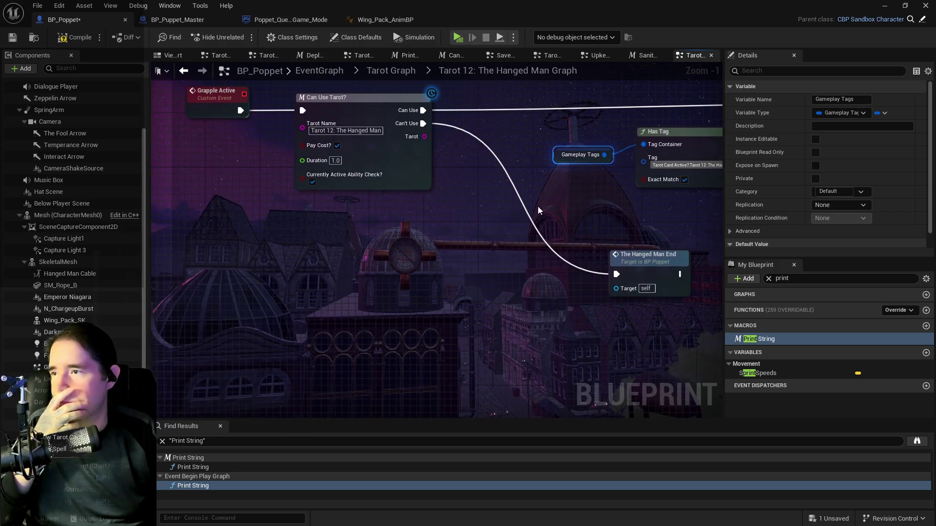
- Open the Can Use Tarot? macro with its Left Chop comparison, then compile and save BP_Poppet
double_click(407, 175)
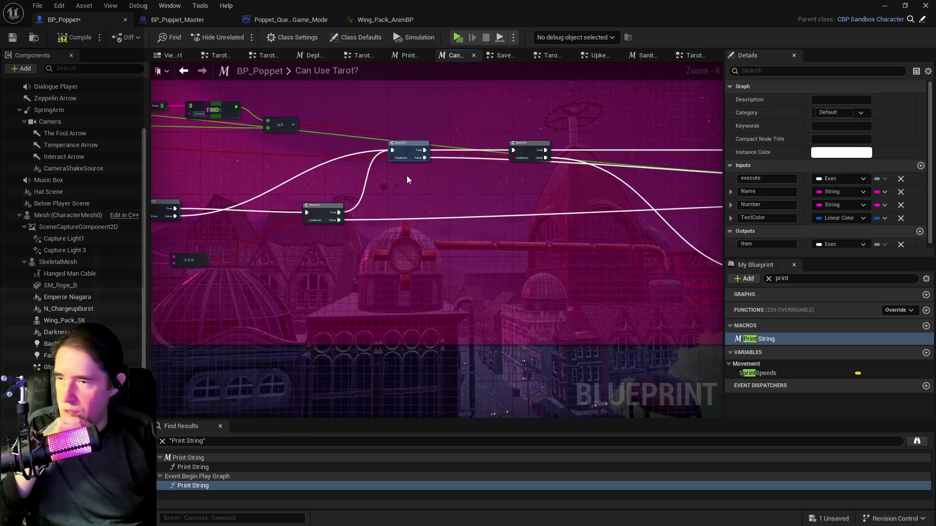
scroll(372, 266, "up", 4)
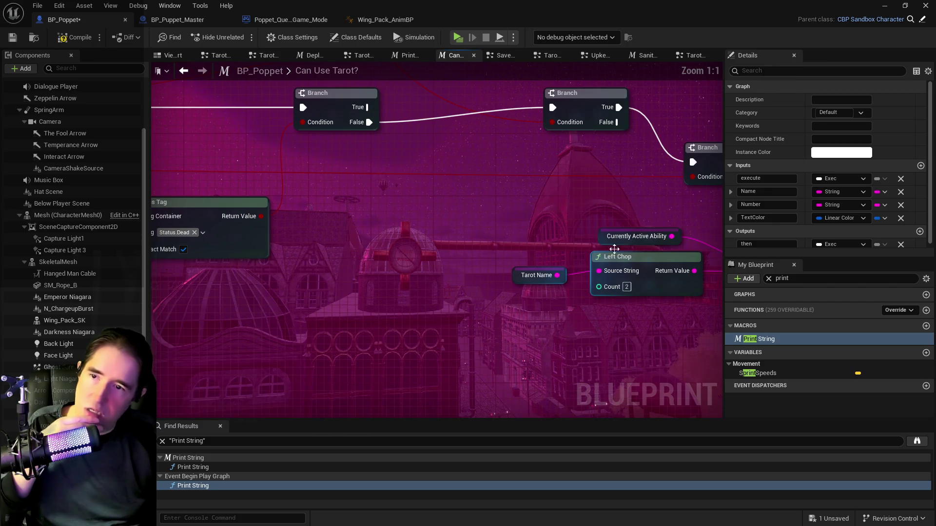
scroll(383, 261, "down", 2)
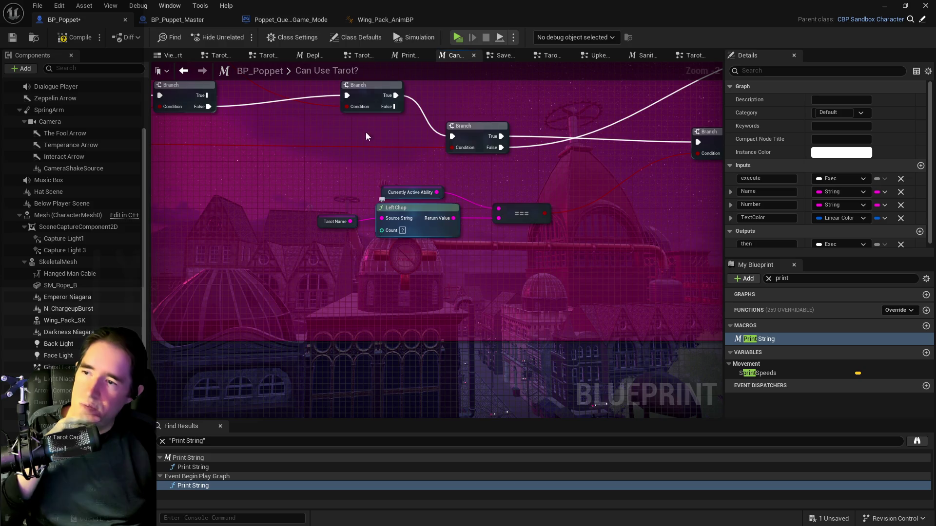
scroll(382, 255, "up", 2)
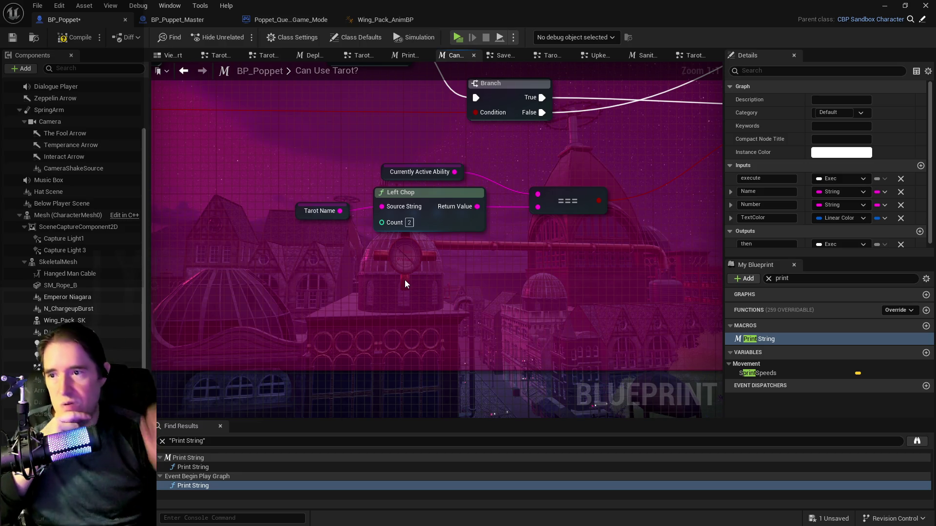
left_click(17, 39)
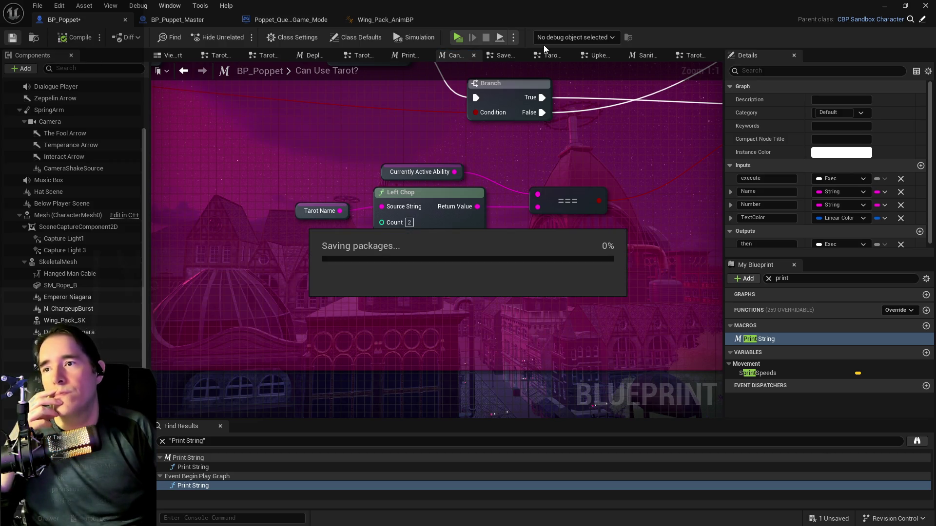
- Go up to the Tarot Graph overview and open Tarot 12: The Hanged Man Graph
left_click(493, 57)
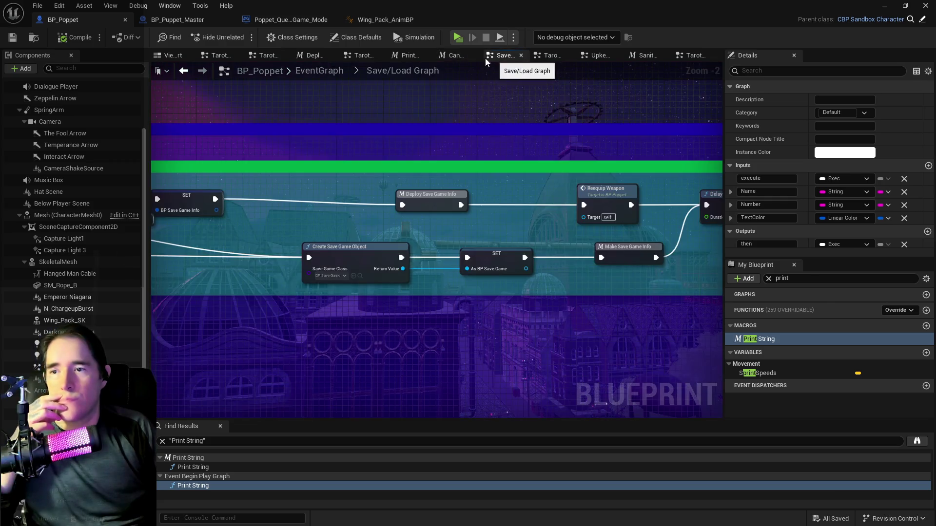
left_click(447, 57)
left_click(539, 55)
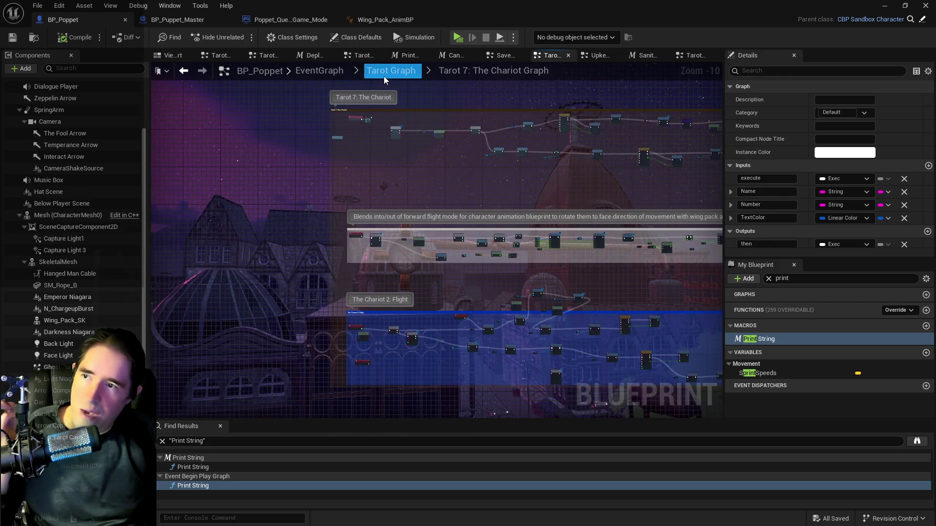
left_click(384, 75)
scroll(434, 233, "up", 2)
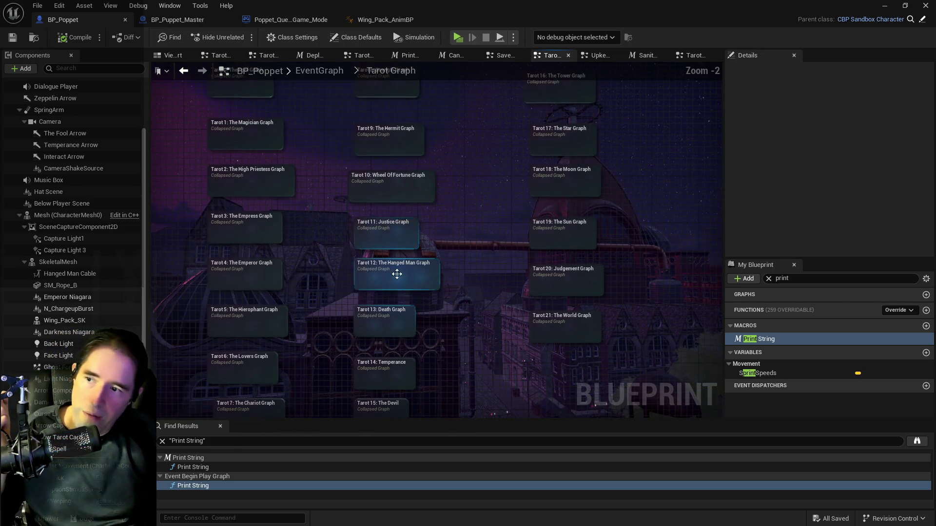
double_click(396, 272)
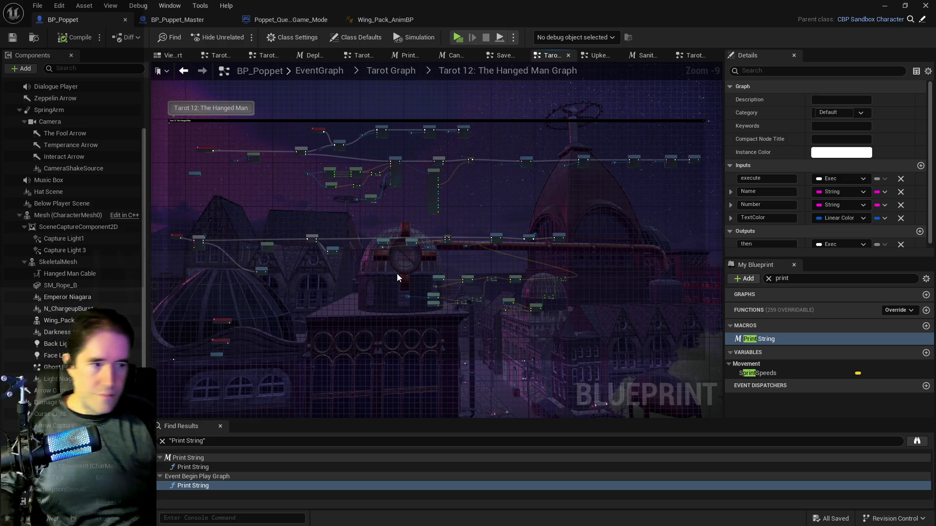
- Filter the My Blueprint members with the search text 'tarot car'
scroll(294, 256, "up", 2)
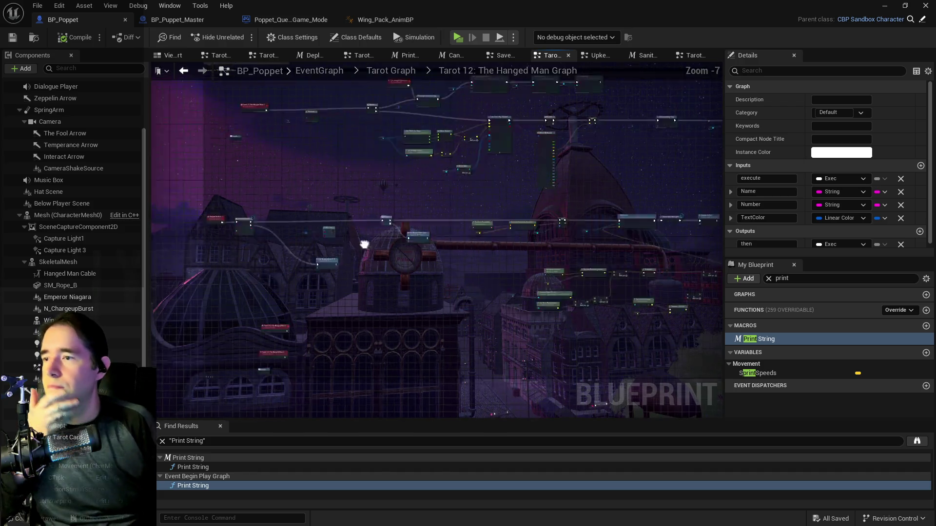
scroll(364, 244, "up", 2)
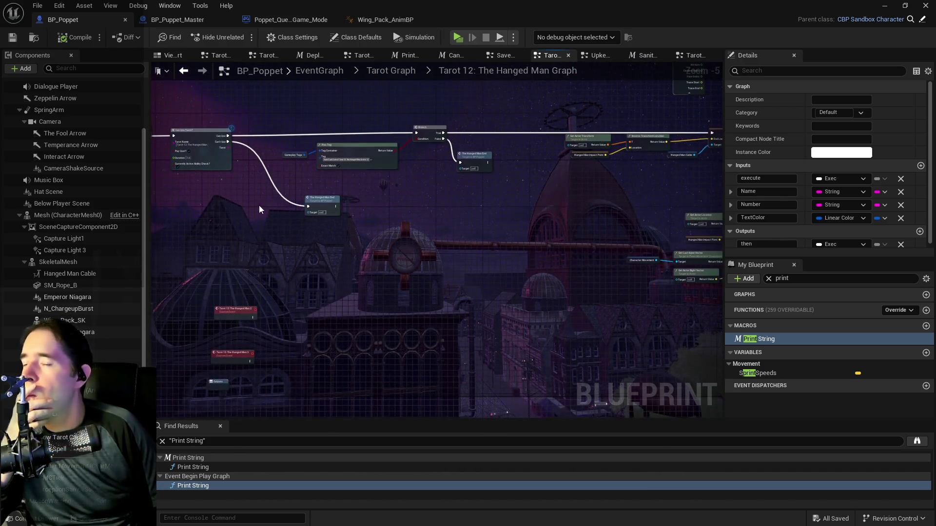
scroll(369, 238, "up", 5)
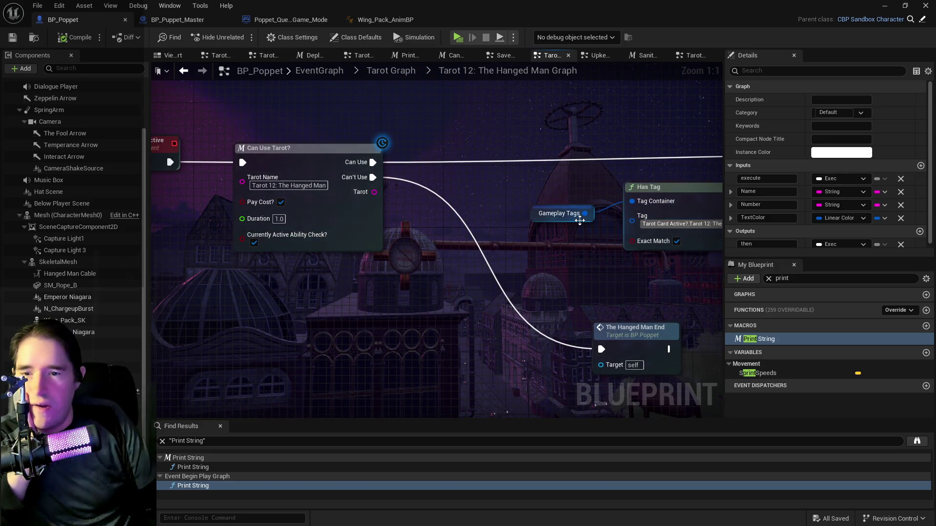
left_click(758, 72)
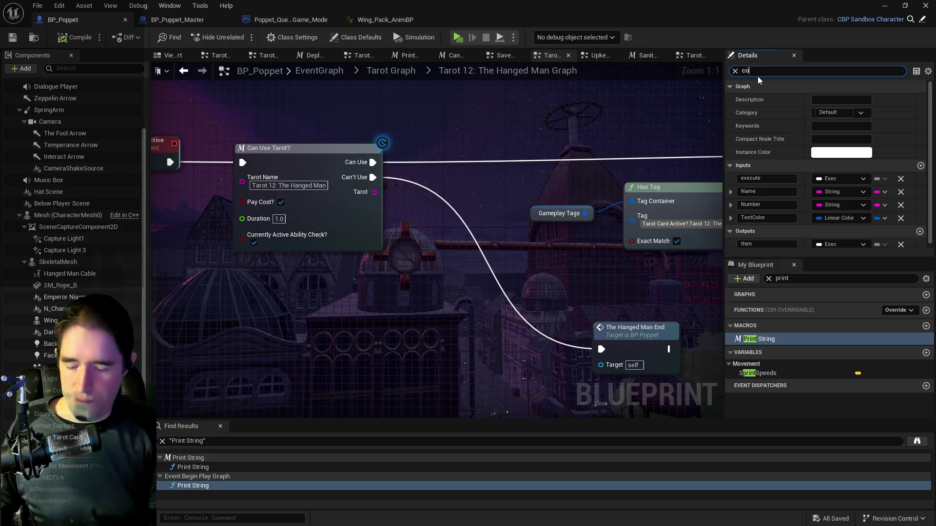
type("st")
key("BackSpace")
key("BackSpace")
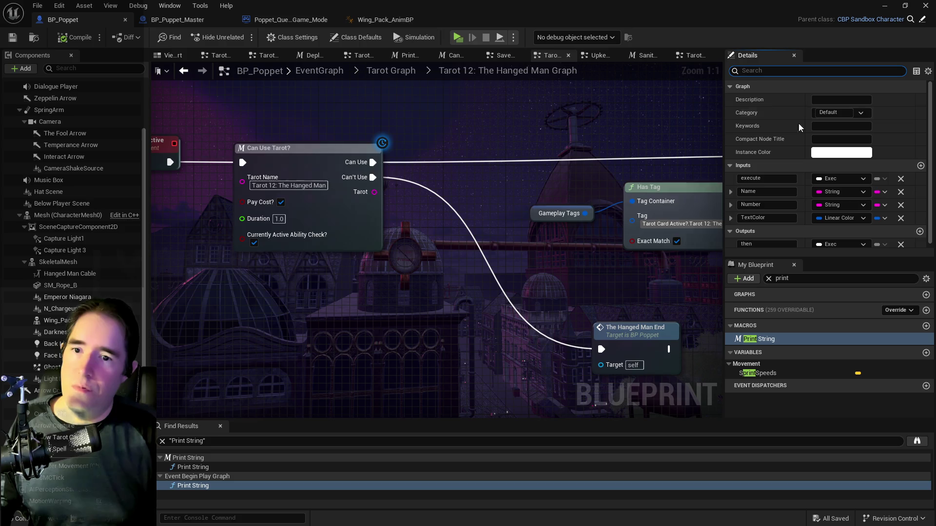
left_click(802, 278)
key("ctrl+a")
type("tarot car")
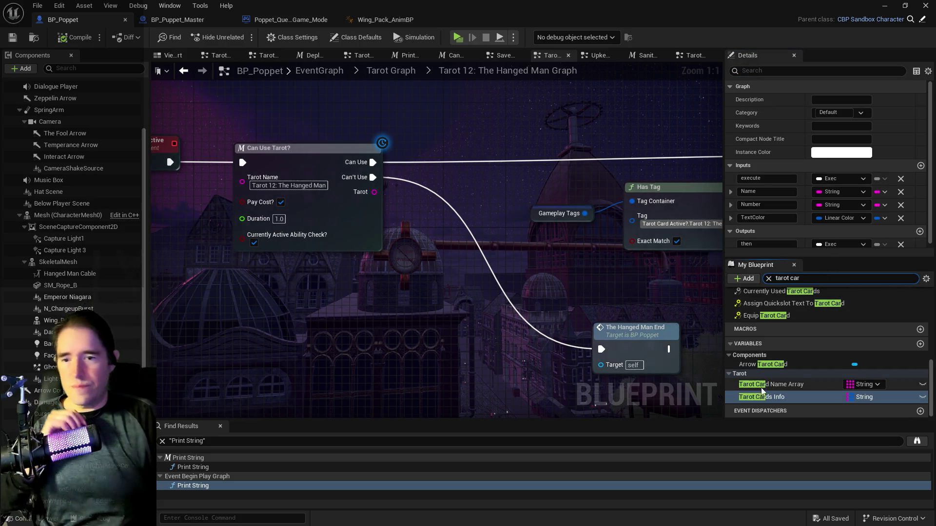
- Inspect Tarot Cards Info's default map and Tarot 0: The Fool entry, then select Wing_Pack_SK
left_click(771, 398)
scroll(761, 233, "down", 1)
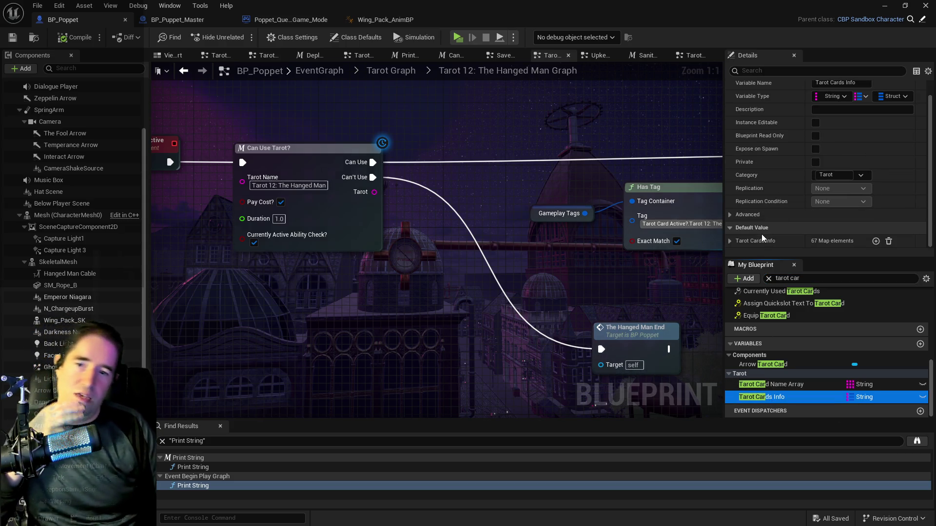
left_click(730, 242)
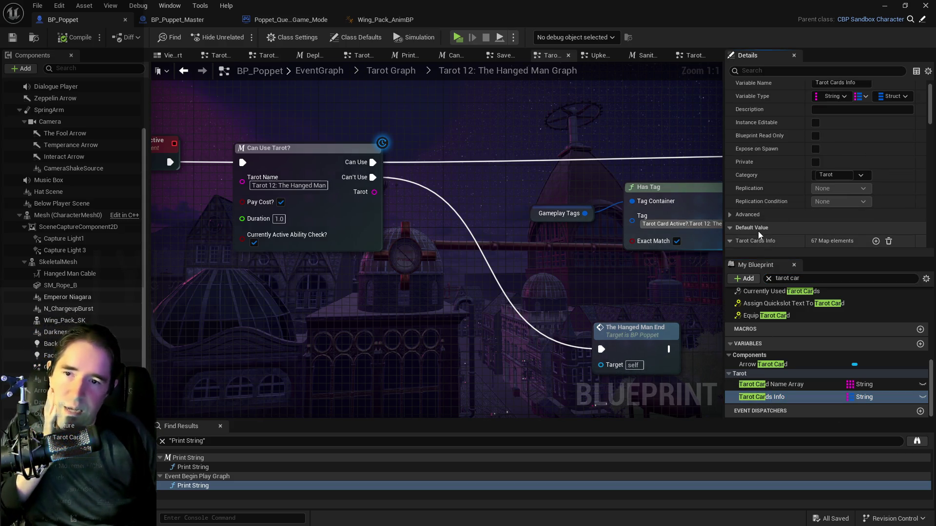
scroll(758, 231, "down", 5)
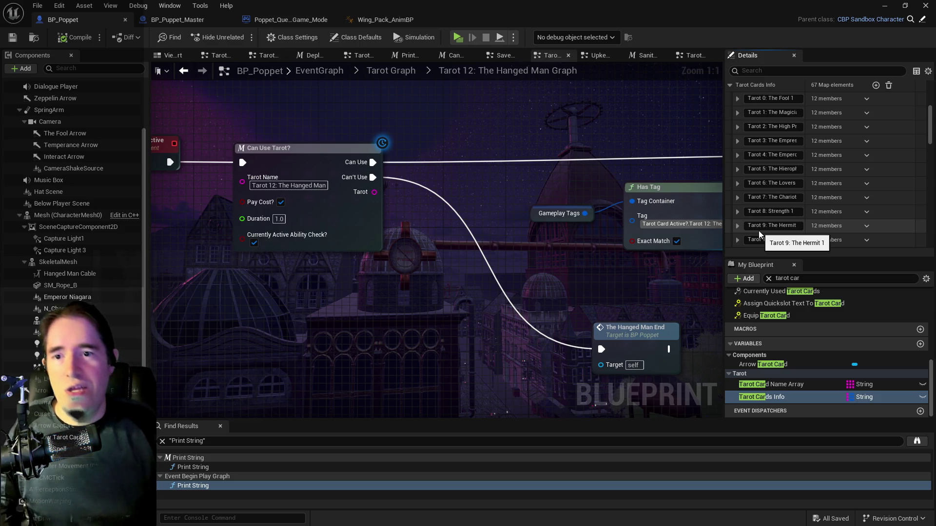
left_click(738, 98)
scroll(779, 203, "down", 2)
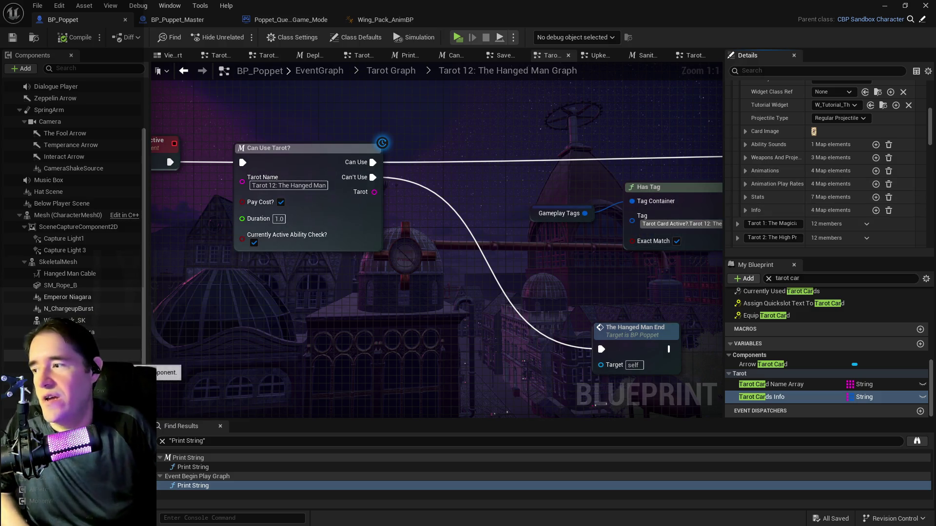
left_click(61, 322)
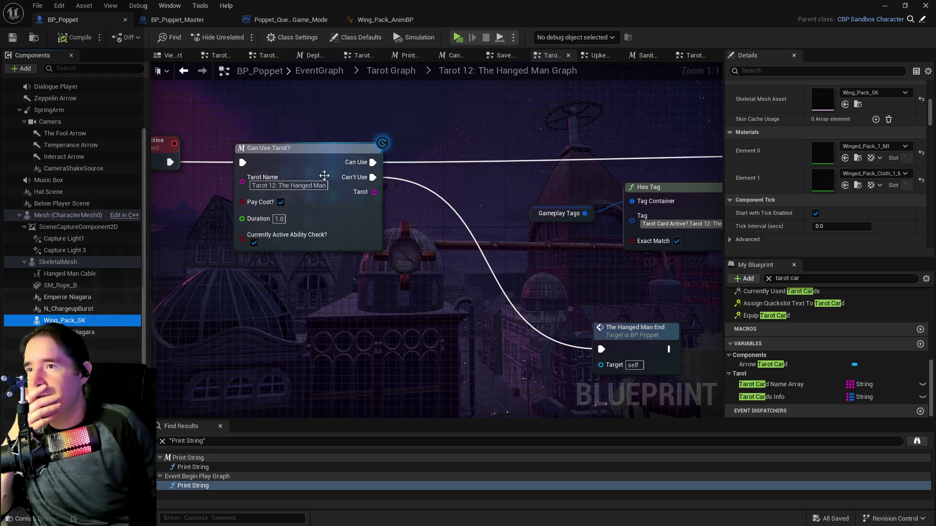
- Reselect Tarot Cards Info, collapse Tarot 0: The Fool, and zoom out over the Hanged Man graph
scroll(784, 211, "up", 4)
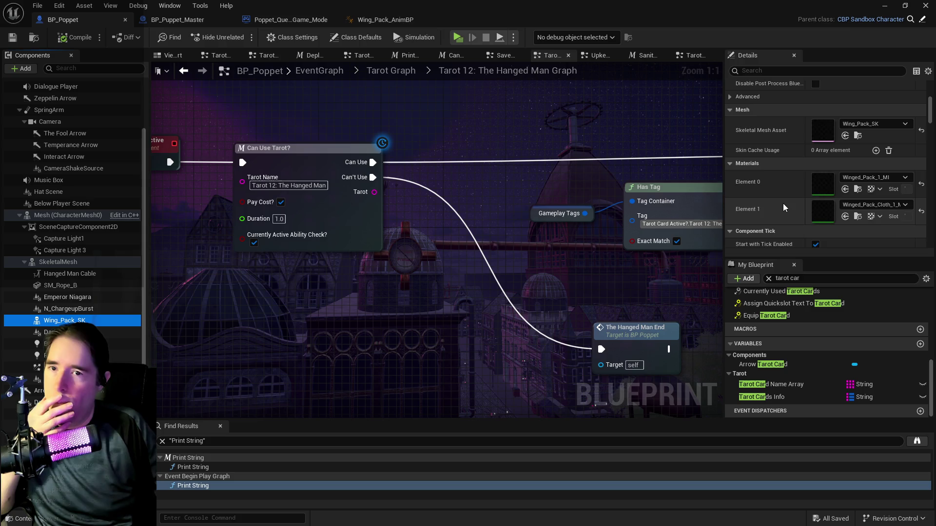
scroll(784, 207, "down", 2)
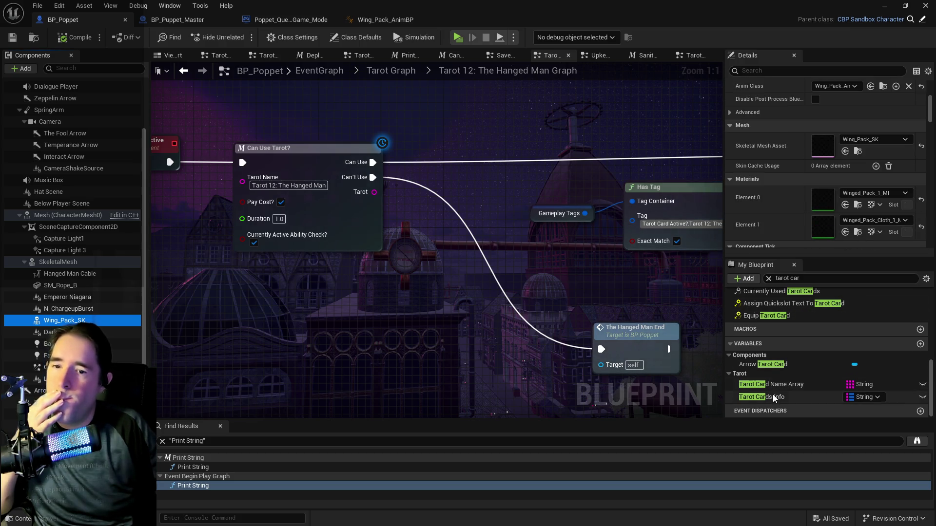
left_click(765, 398)
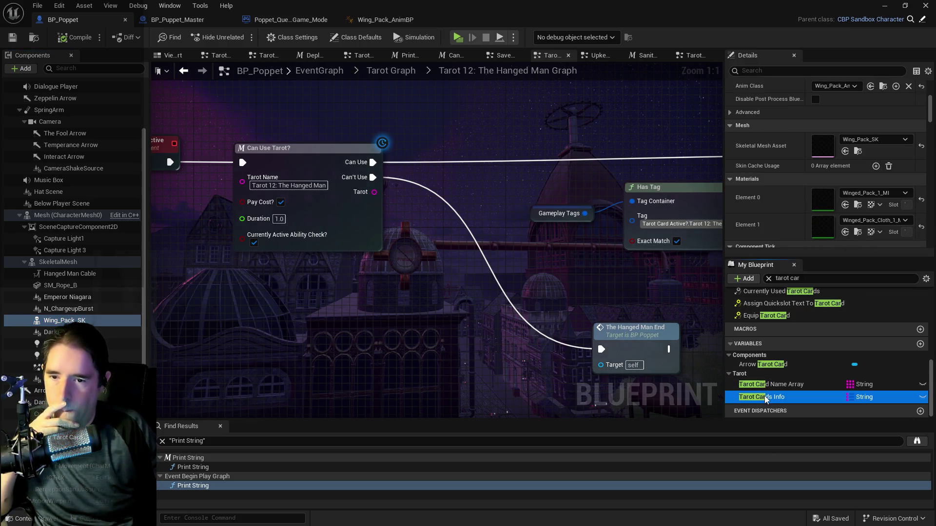
scroll(772, 189, "down", 3)
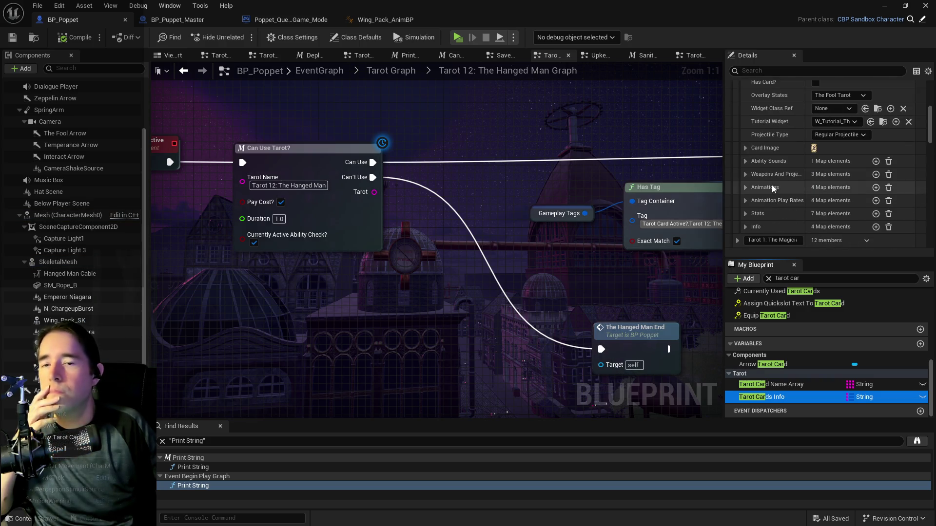
left_click(738, 114)
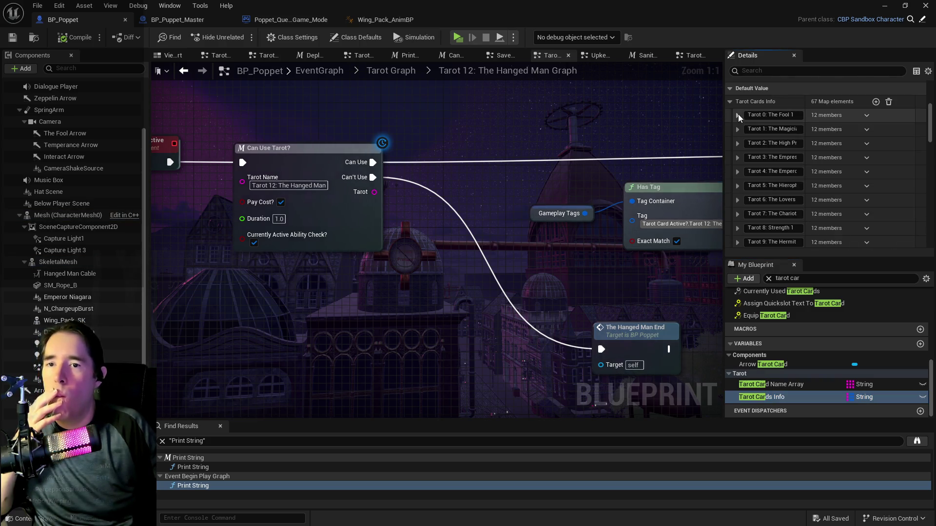
scroll(771, 186, "down", 4)
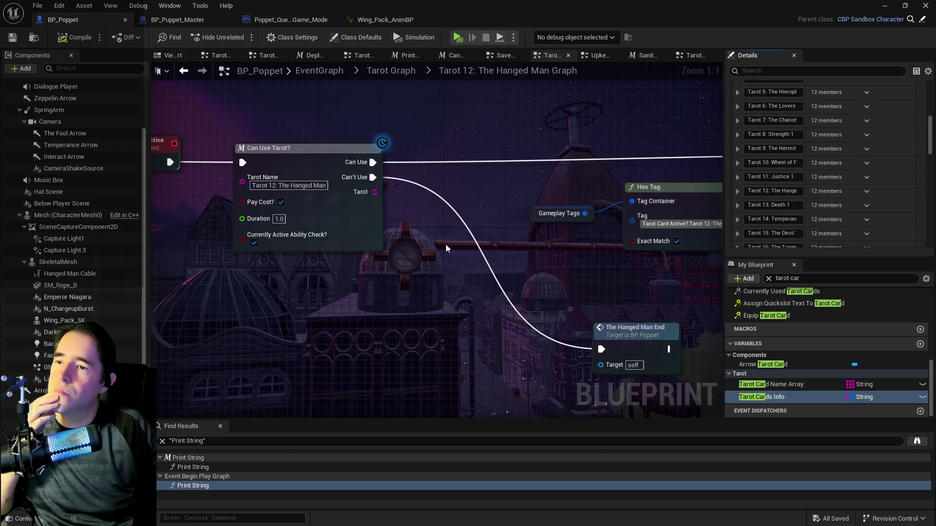
left_click_drag(443, 242, 708, 260)
scroll(425, 166, "down", 4)
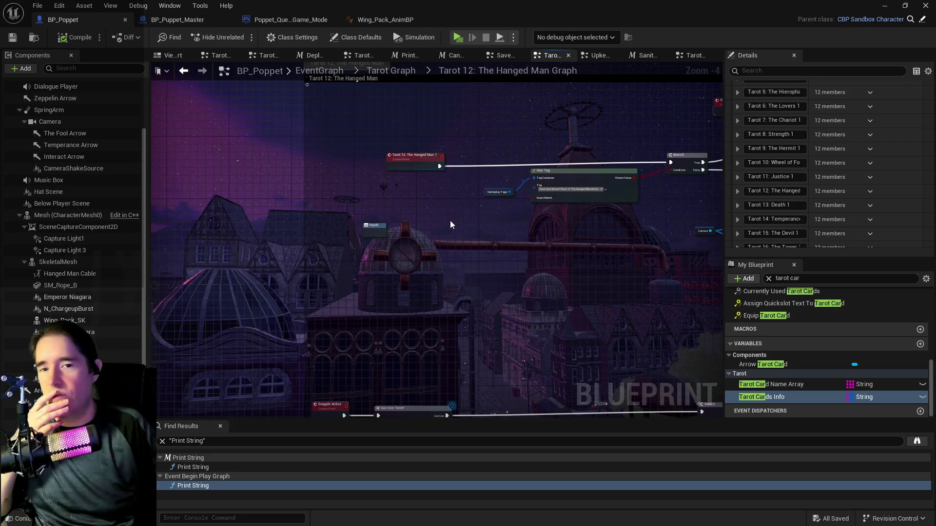
scroll(343, 215, "up", 1)
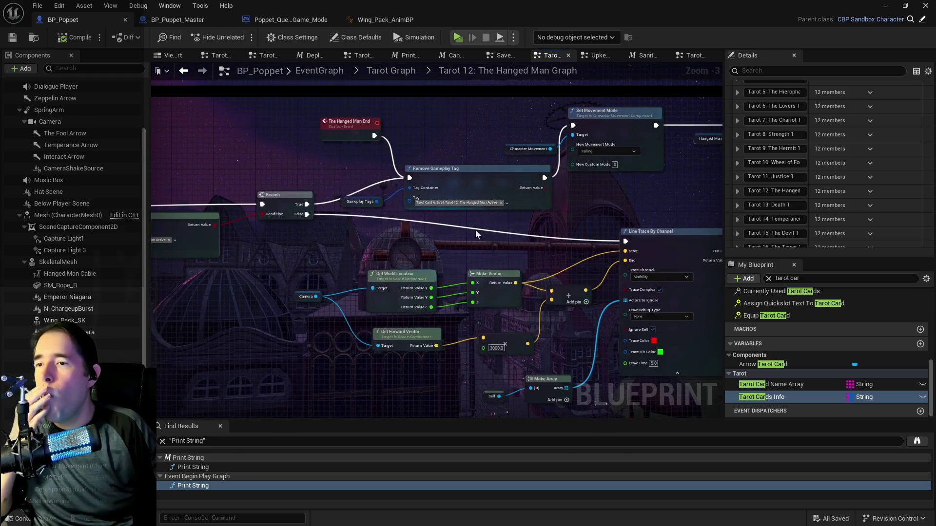
scroll(478, 233, "up", 2)
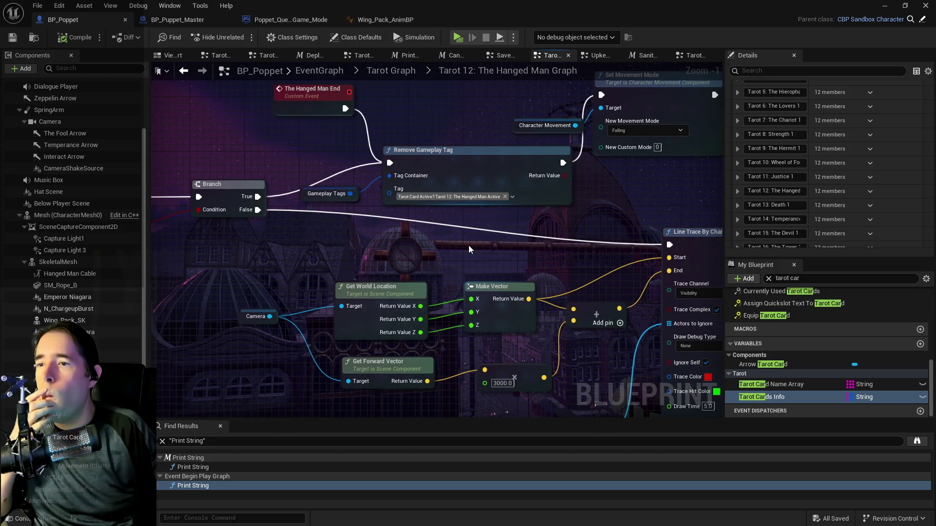
scroll(469, 245, "down", 2)
left_click_drag(468, 244, 308, 217)
mouse_move(504, 234)
left_mouse_down()
mouse_move(507, 253)
mouse_move(484, 268)
mouse_move(190, 282)
mouse_move(487, 247)
left_mouse_up()
left_click_drag(574, 326, 588, 322)
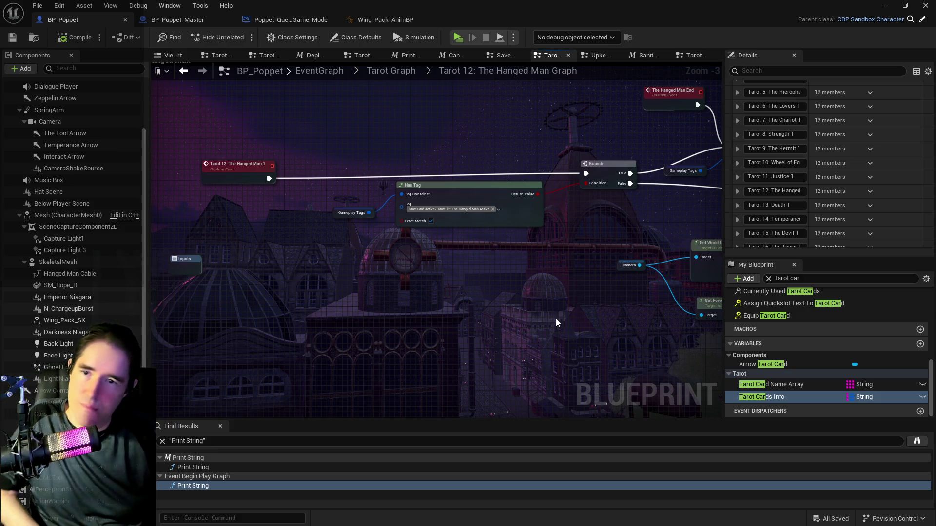
- Launch a Standalone Game preview, open the tarot menu with Tab, and equip a card
left_click(37, 5)
mouse_move(45, 59)
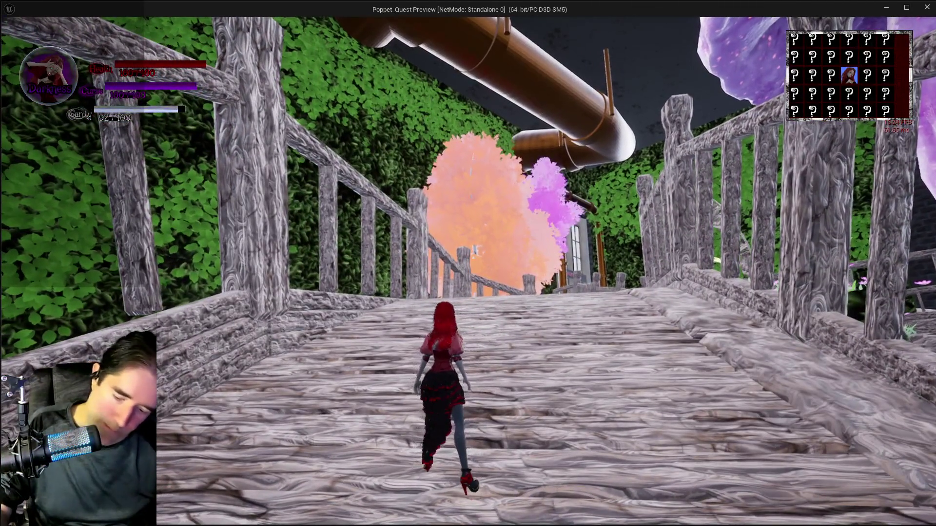
key("Tab")
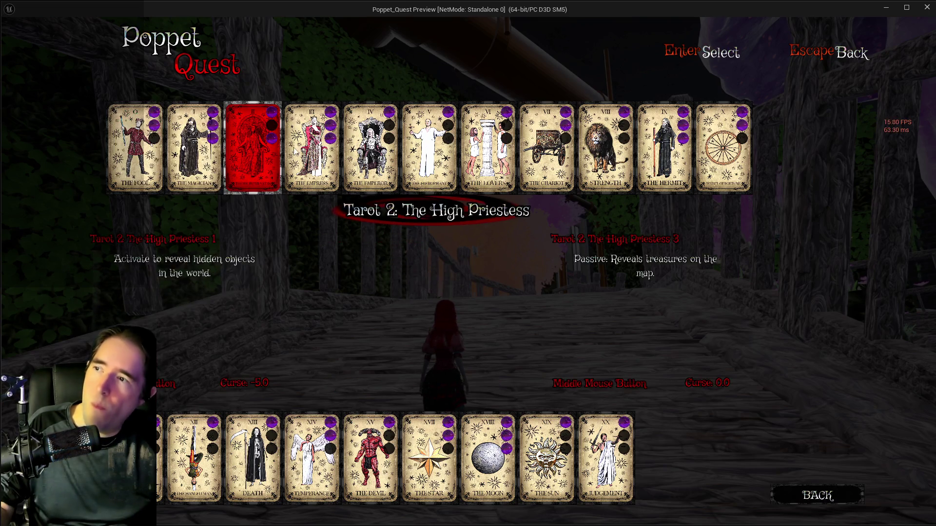
left_click(234, 428)
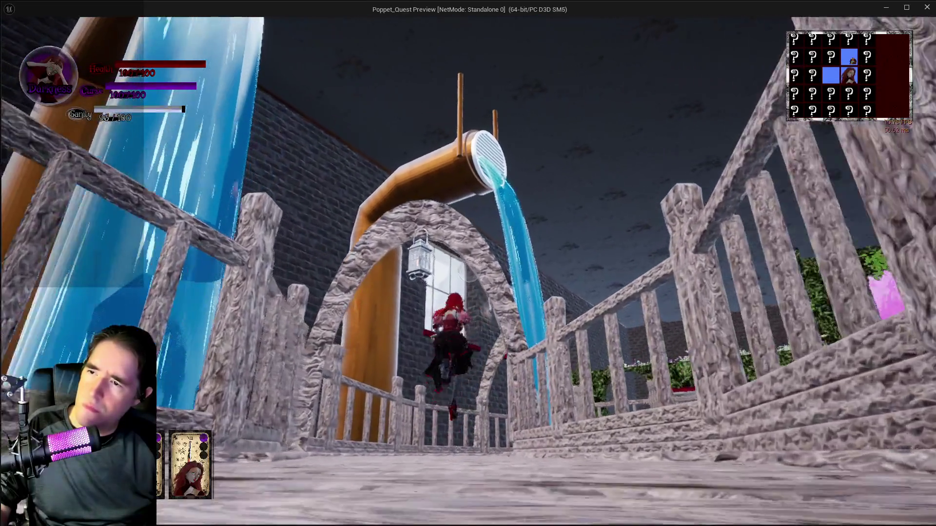
- Run the character through the stone and hedge arches along the walkway to the waterfall
key("w")
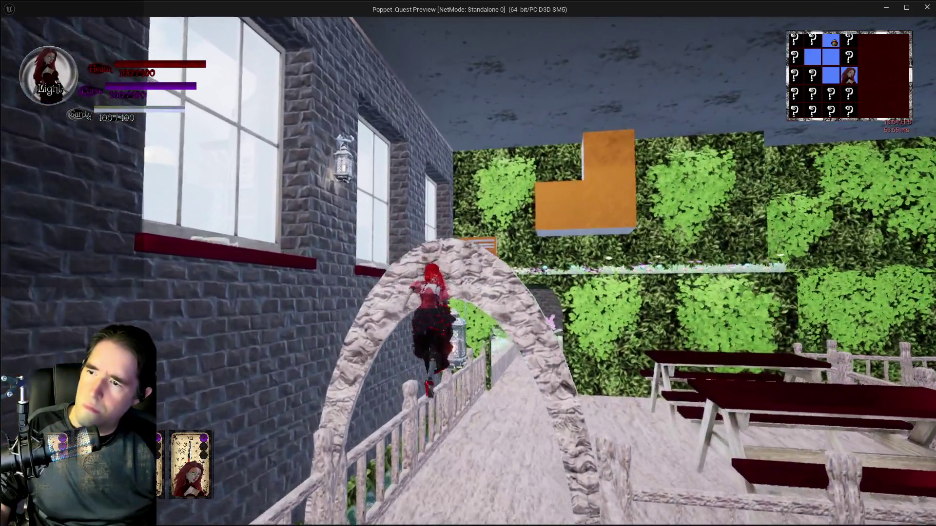
key("w")
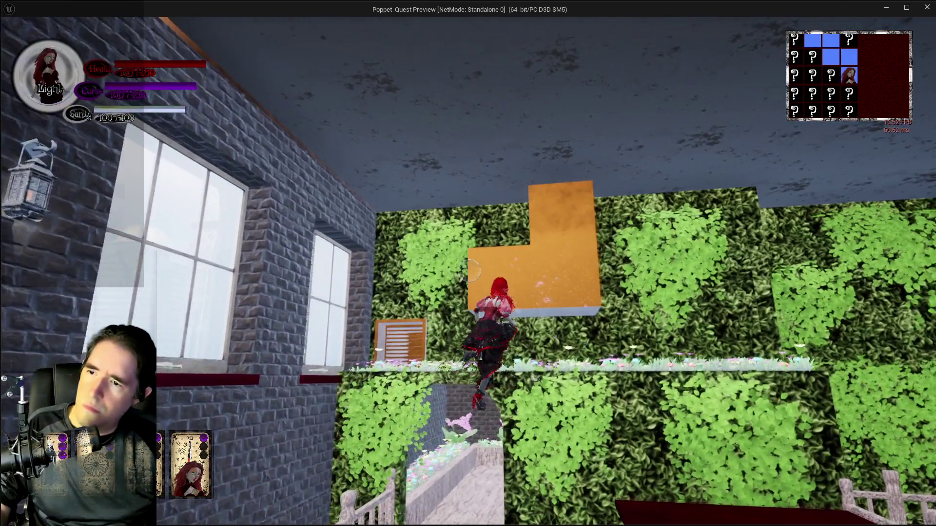
key("w")
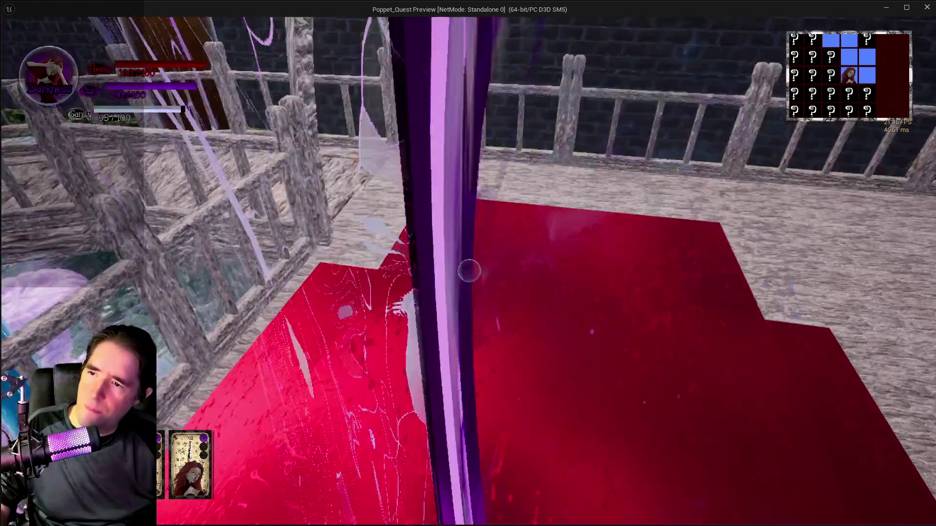
key("w")
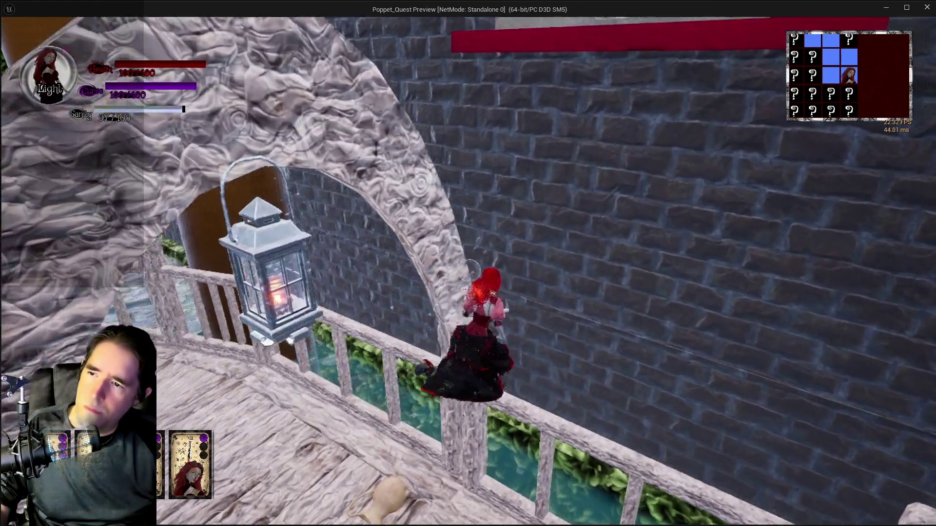
key("w")
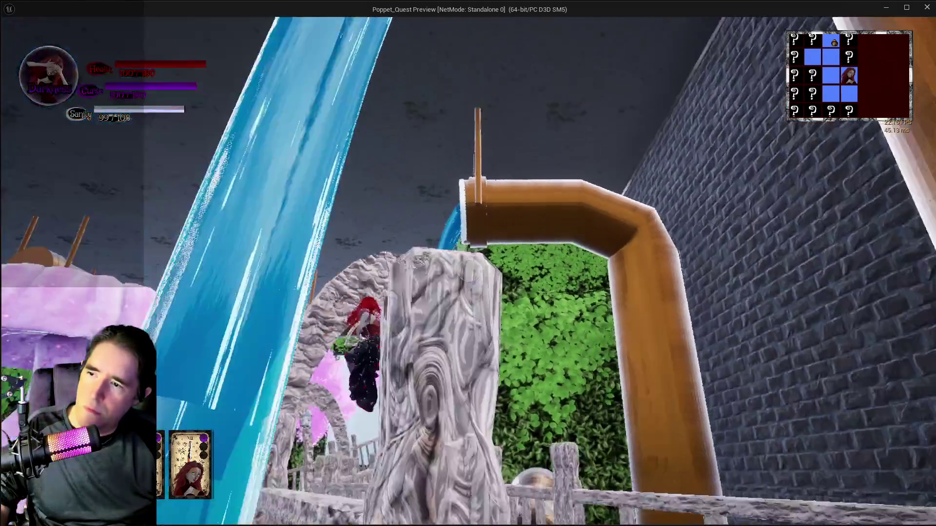
key("w")
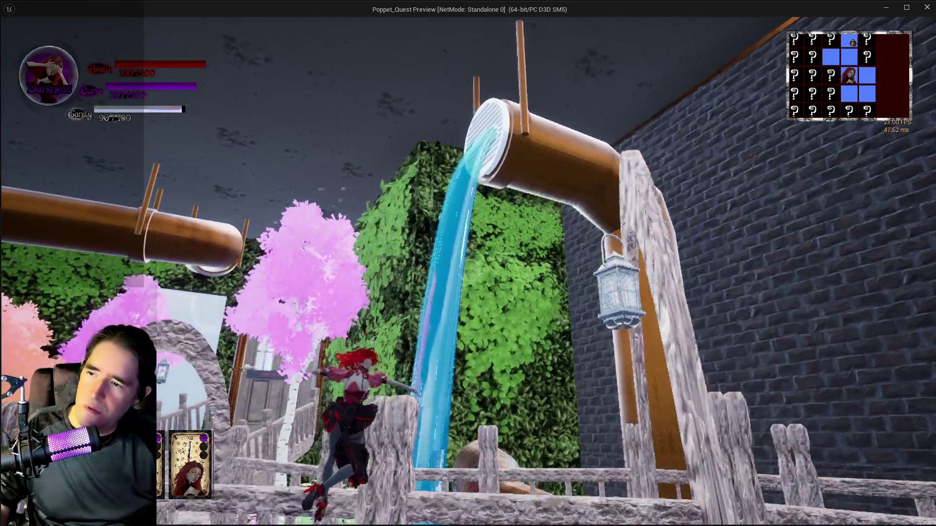
key("w")
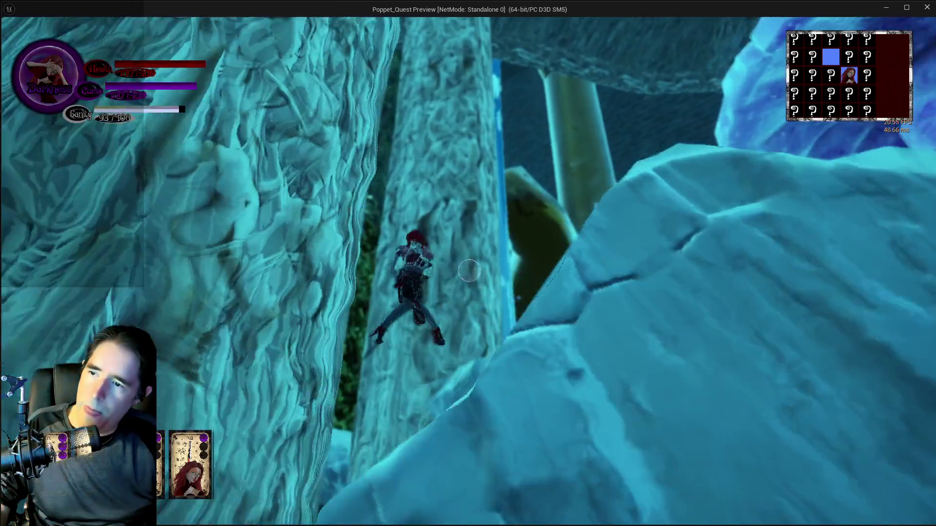
- Climb the blue mushroom and orange pipe in the cyan tree area, then return to the editor
key("w")
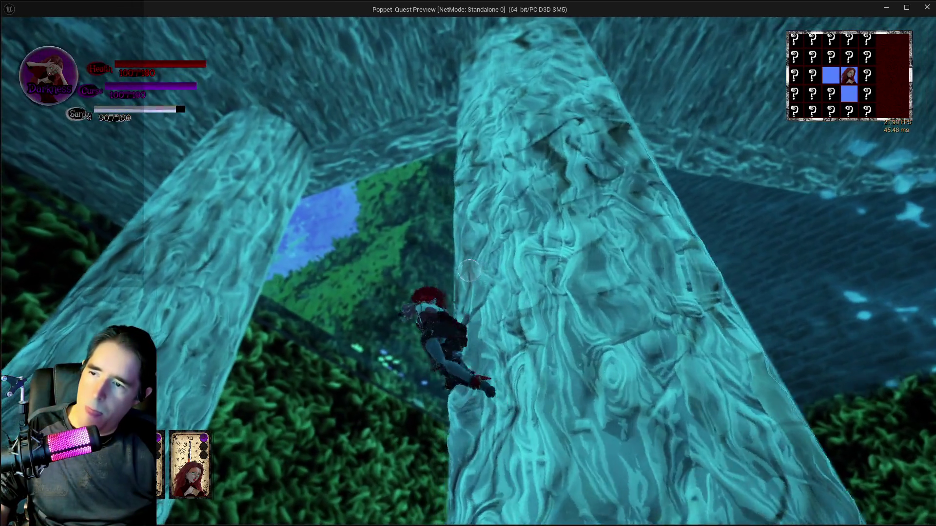
key("w")
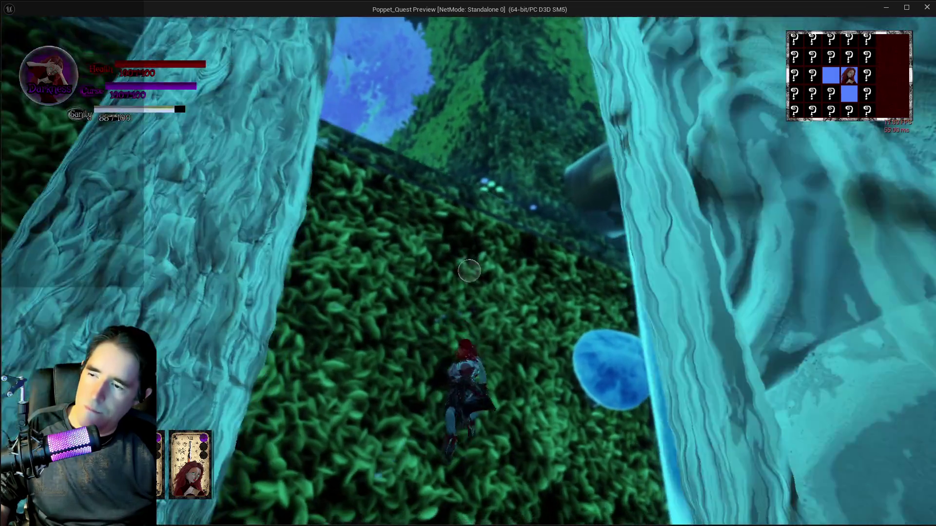
key("w")
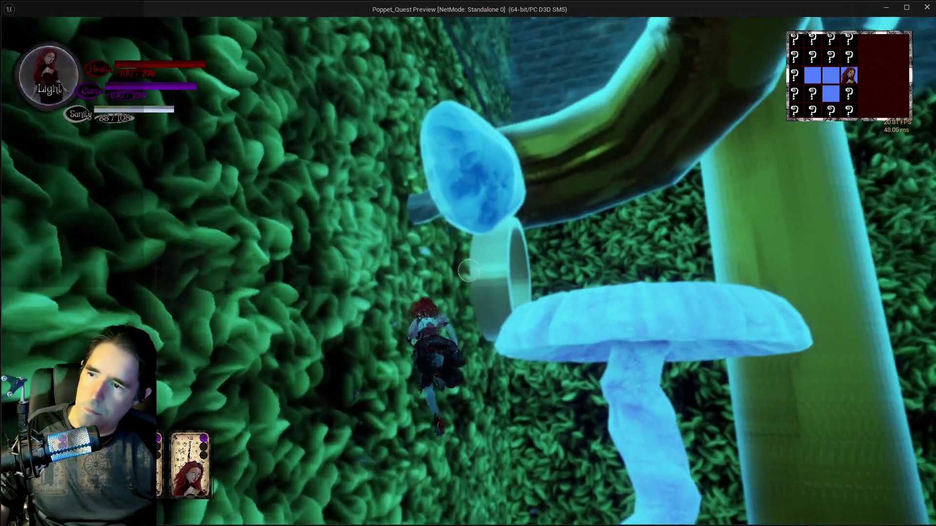
key("w")
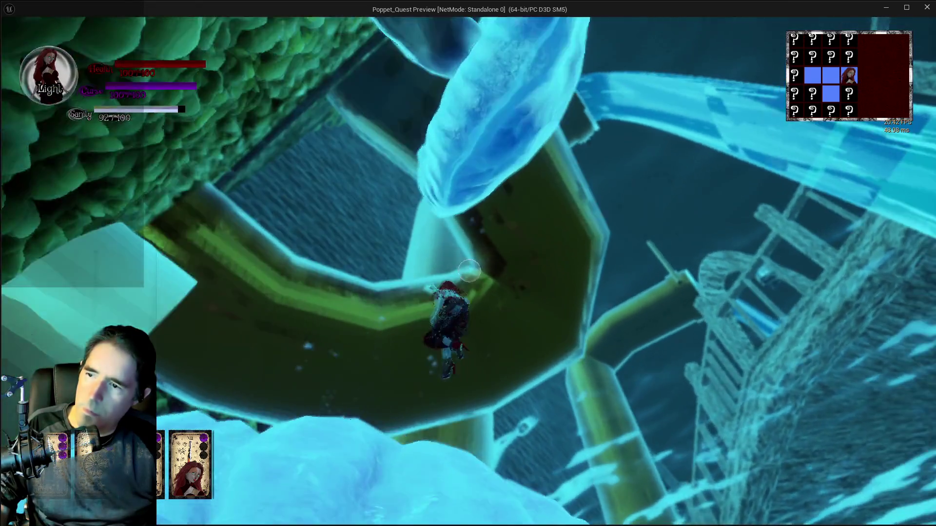
key("w")
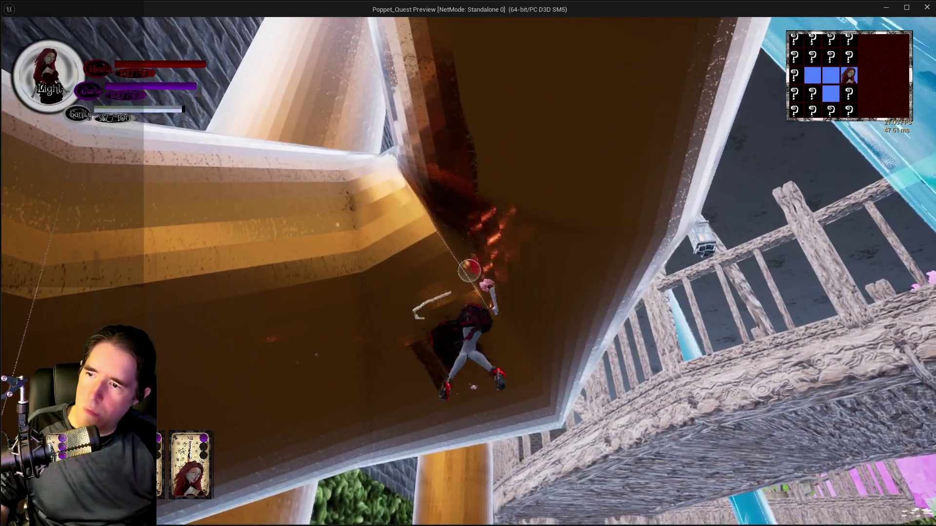
key("w")
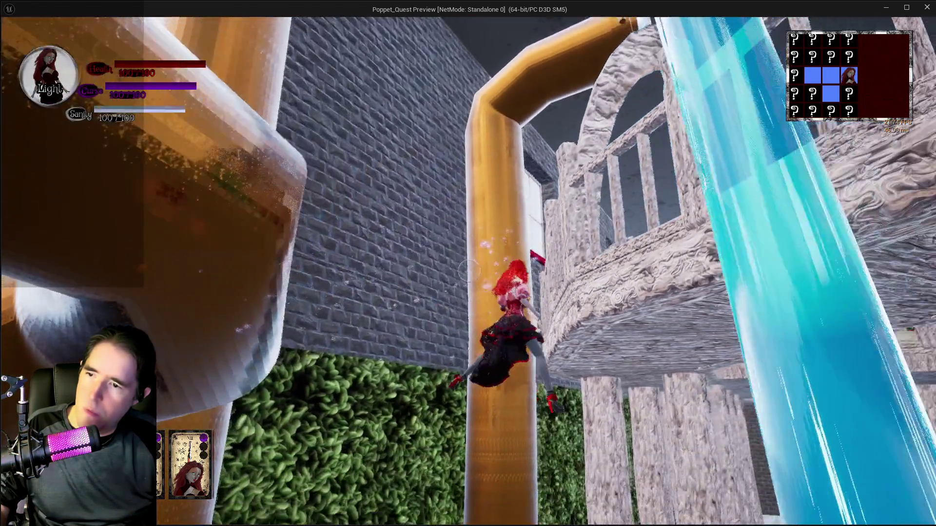
key("w")
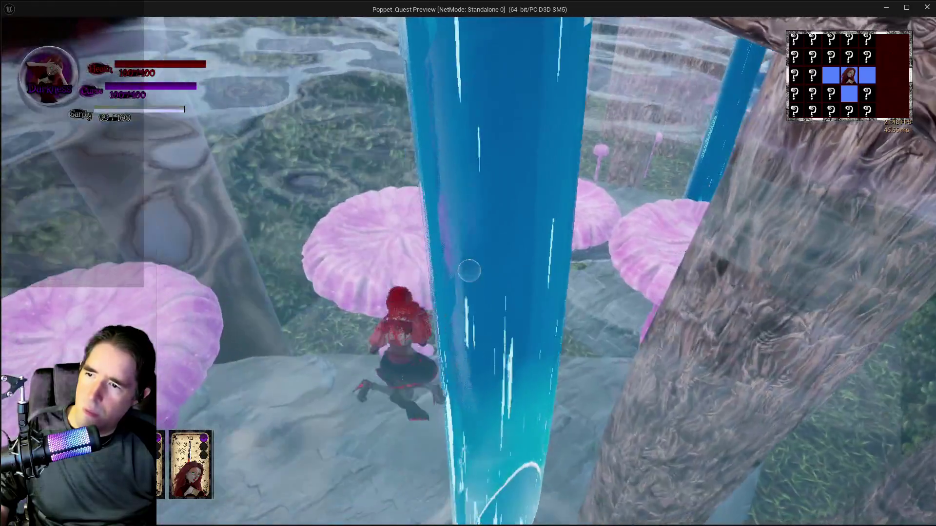
key("alt+Tab")
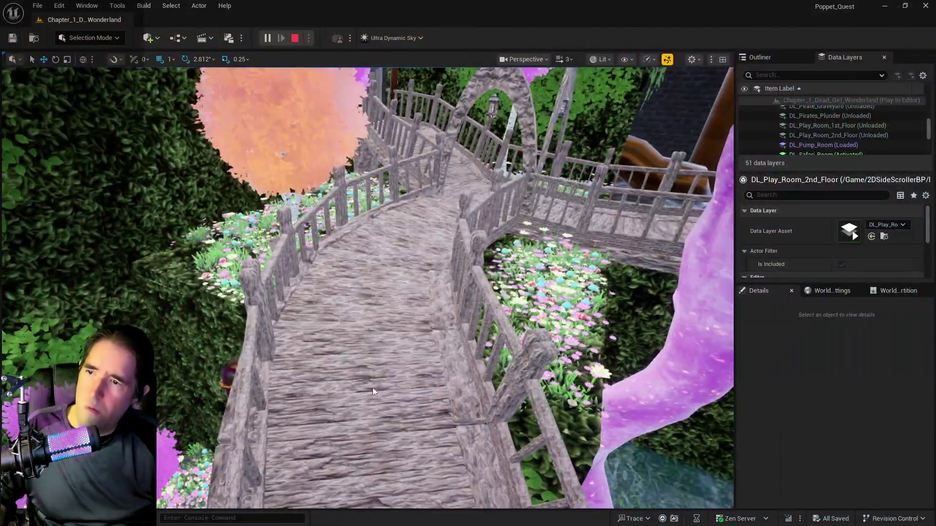
- Stop the play session and reopen BP_Poppet on the Tarot 12: The Hanged Man graph
key("Escape")
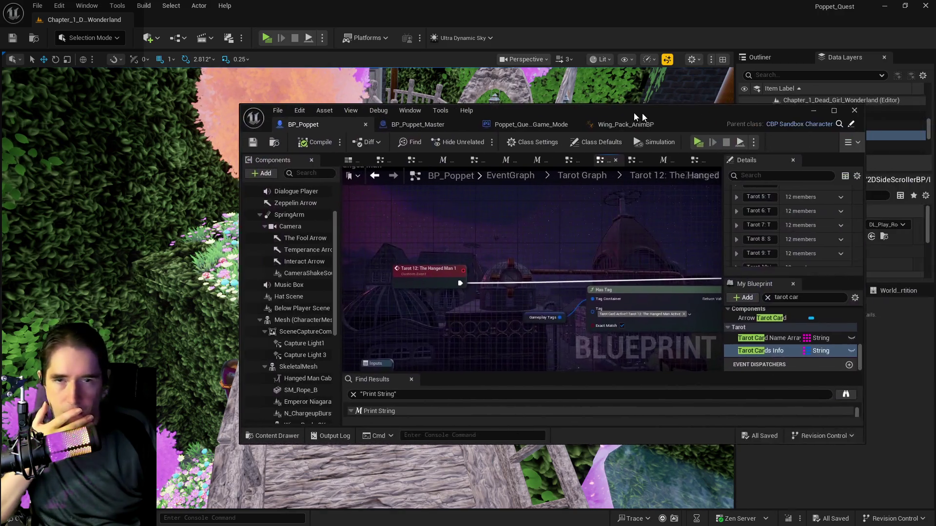
double_click(642, 113)
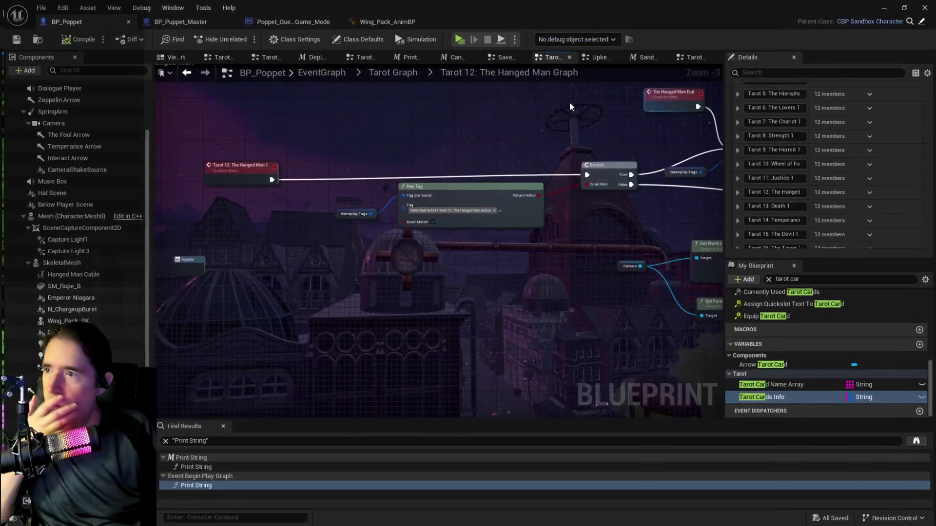
- Select the Tarot 12 event node and select its name text in Details
scroll(306, 158, "down", 1)
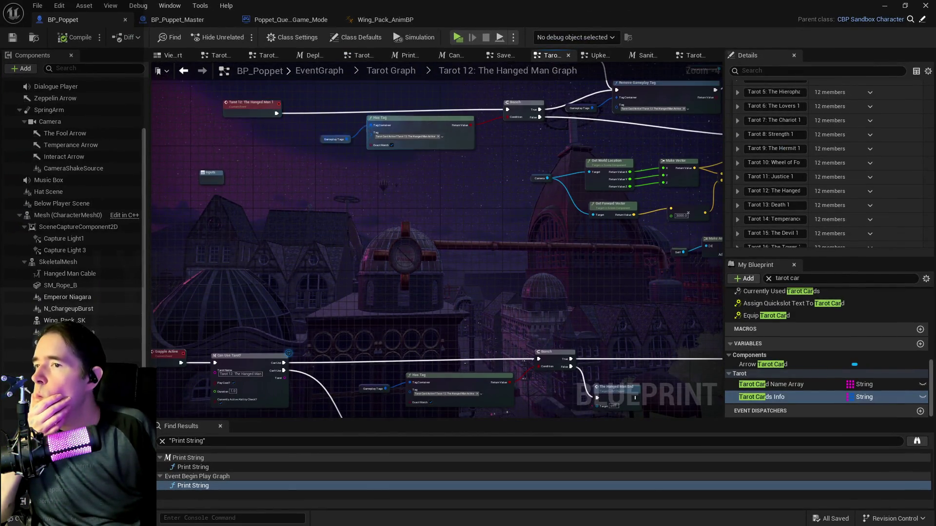
left_click_drag(233, 181, 198, 218)
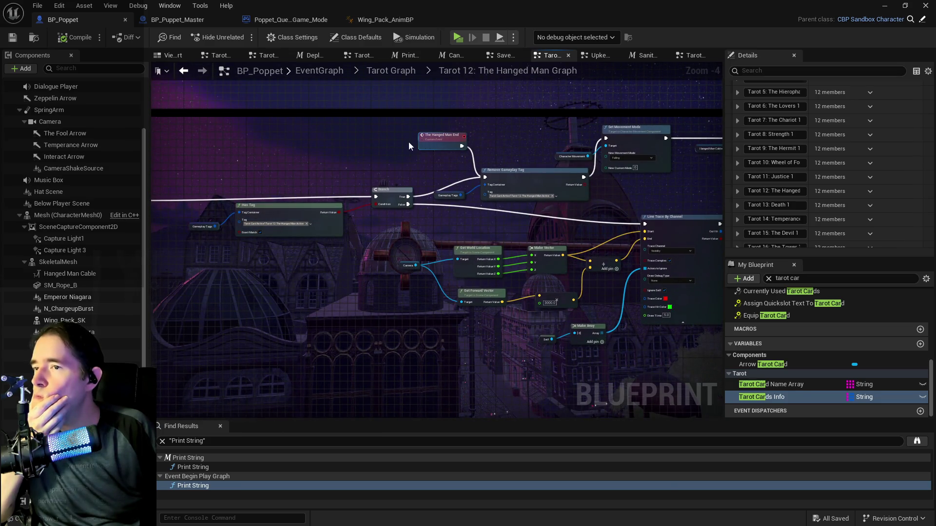
left_click(409, 142)
scroll(565, 209, "up", 2)
left_click_drag(493, 111, 418, 124)
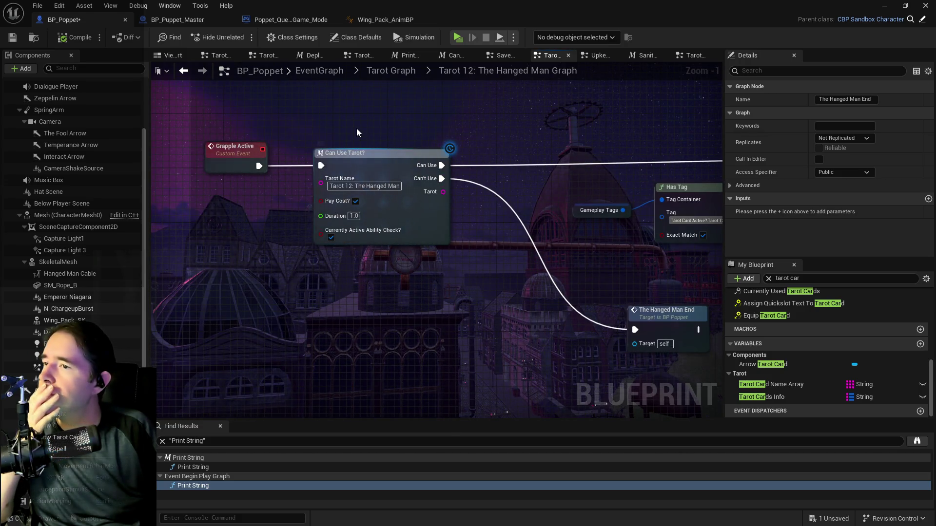
scroll(418, 129, "up", 1)
left_click_drag(358, 132, 342, 391)
scroll(333, 309, "down", 2)
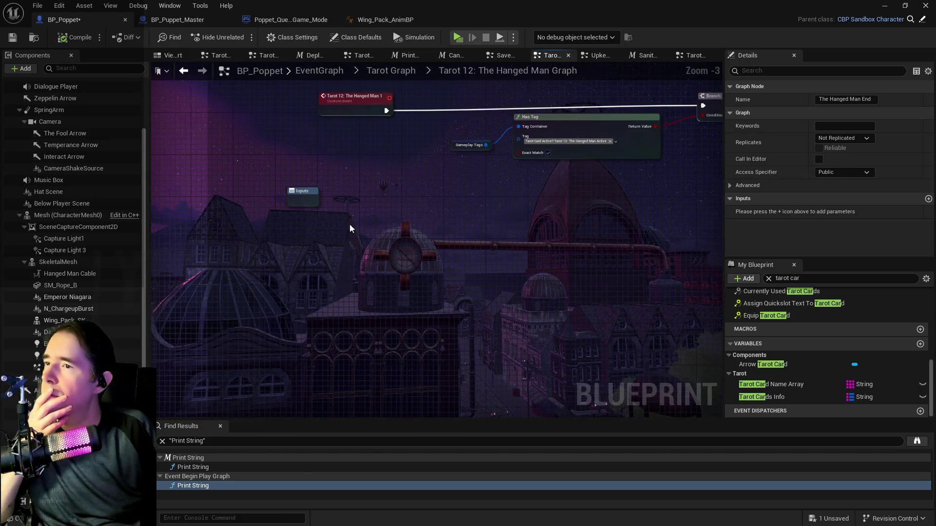
left_click(358, 107)
left_click(884, 100)
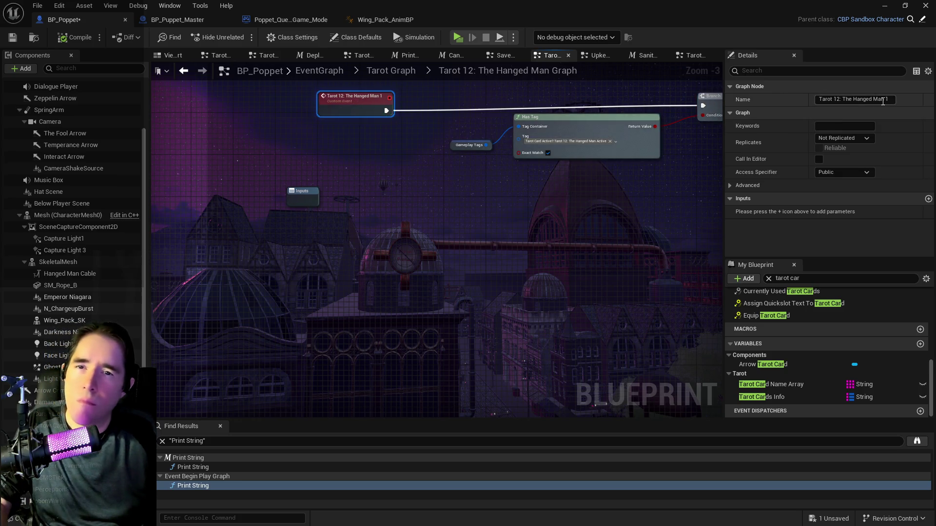
left_click_drag(884, 99, 818, 100)
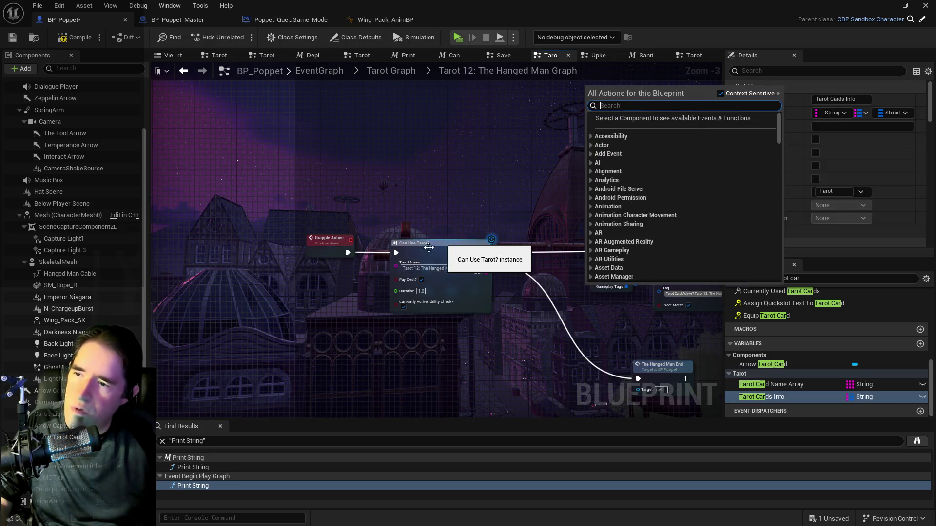
- Untick Pay Cost? on the Can Use Tarot? node after Grapple Active
left_click(418, 269)
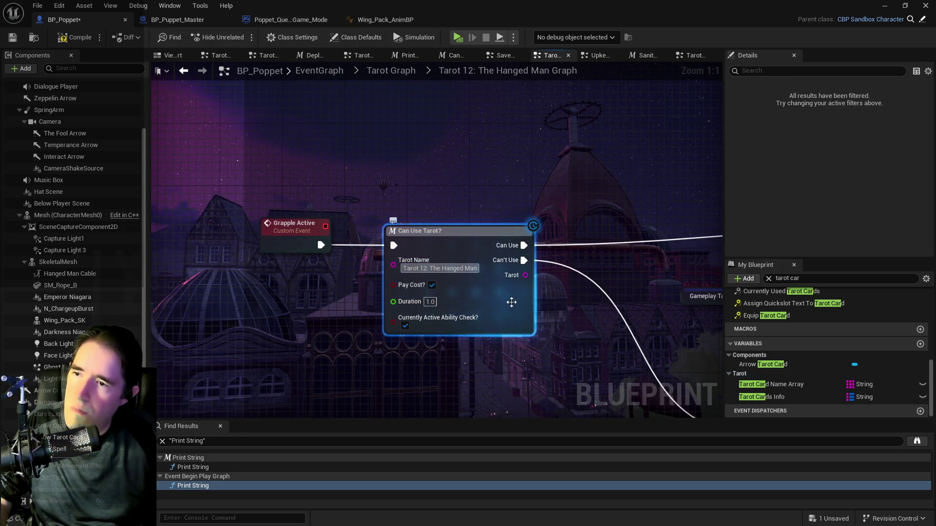
key("Return")
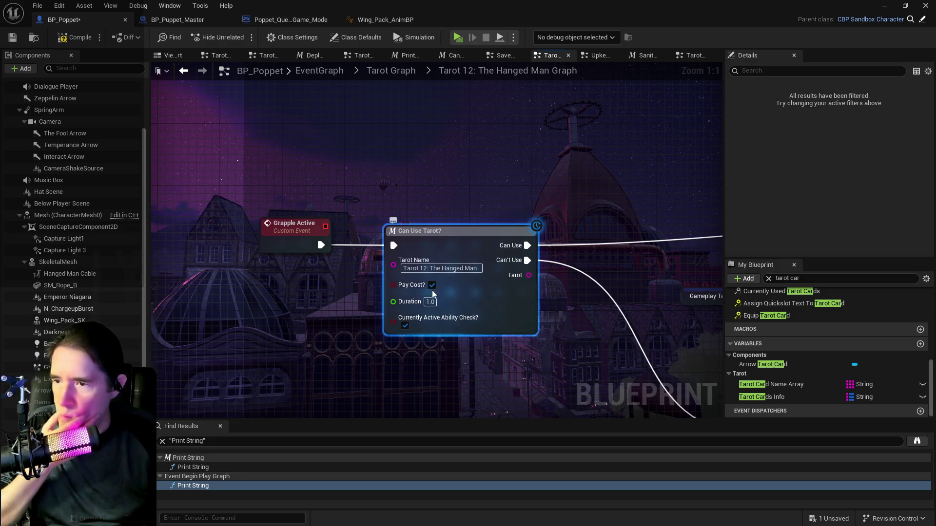
left_click(431, 286)
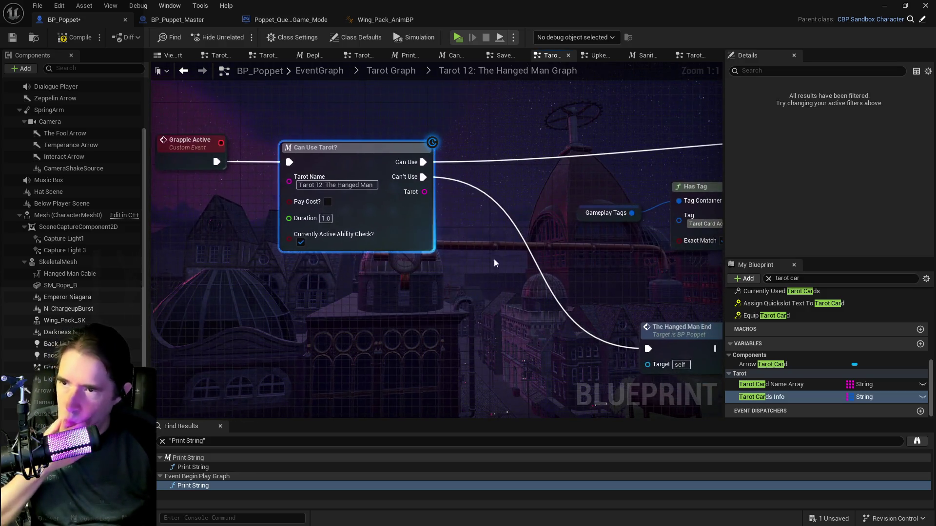
scroll(513, 258, "down", 1)
mouse_move(512, 259)
left_mouse_down()
mouse_move(394, 197)
mouse_move(393, 176)
mouse_move(372, 171)
mouse_move(443, 174)
mouse_move(284, 173)
left_mouse_up()
scroll(442, 174, "down", 2)
mouse_move(526, 215)
left_mouse_down()
mouse_move(422, 203)
mouse_move(441, 203)
mouse_move(416, 217)
left_mouse_up()
scroll(345, 234, "down", 2)
left_click_drag(345, 234, 403, 237)
scroll(297, 200, "up", 2)
mouse_move(319, 209)
left_mouse_down()
mouse_move(513, 255)
mouse_move(270, 172)
left_mouse_up()
- Survey the Branch, SET and Add Gameplay Tag nodes, then select the My Blueprint search text
scroll(507, 254, "down", 3)
scroll(364, 154, "up", 1)
scroll(356, 232, "up", 2)
mouse_move(356, 232)
left_mouse_down()
mouse_move(537, 268)
mouse_move(439, 215)
mouse_move(507, 190)
mouse_move(144, 147)
mouse_move(438, 165)
mouse_move(233, 179)
left_mouse_up()
scroll(537, 269, "down", 2)
scroll(431, 212, "up", 2)
scroll(430, 202, "down", 2)
scroll(632, 186, "up", 2)
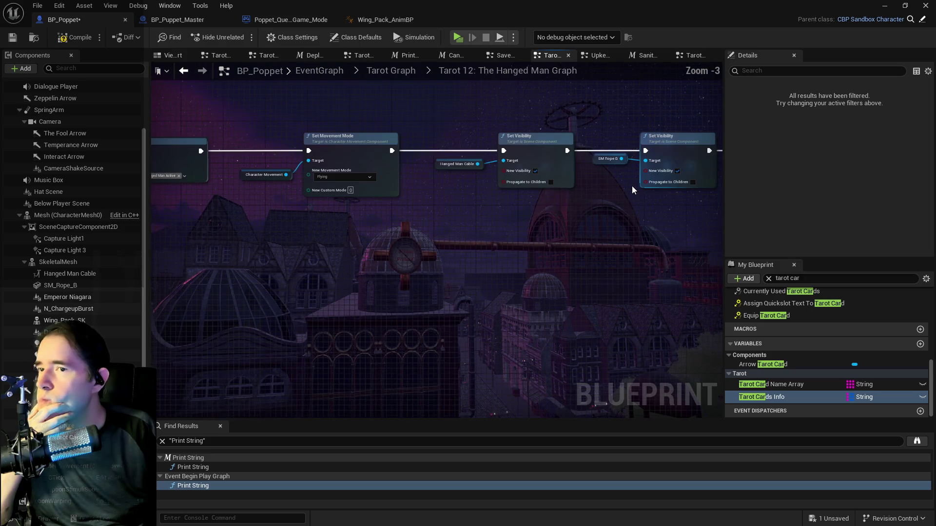
mouse_move(627, 198)
left_mouse_down()
mouse_move(521, 191)
mouse_move(542, 133)
left_mouse_up()
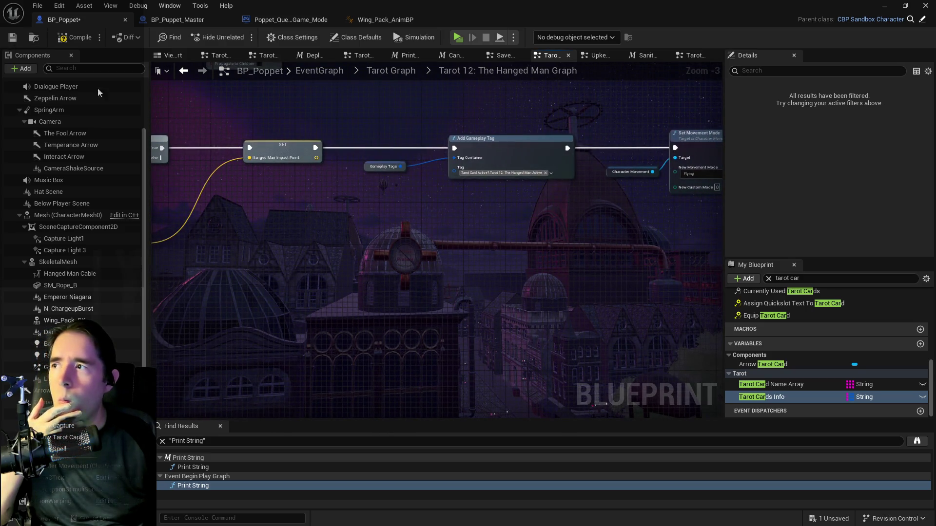
left_click(785, 278)
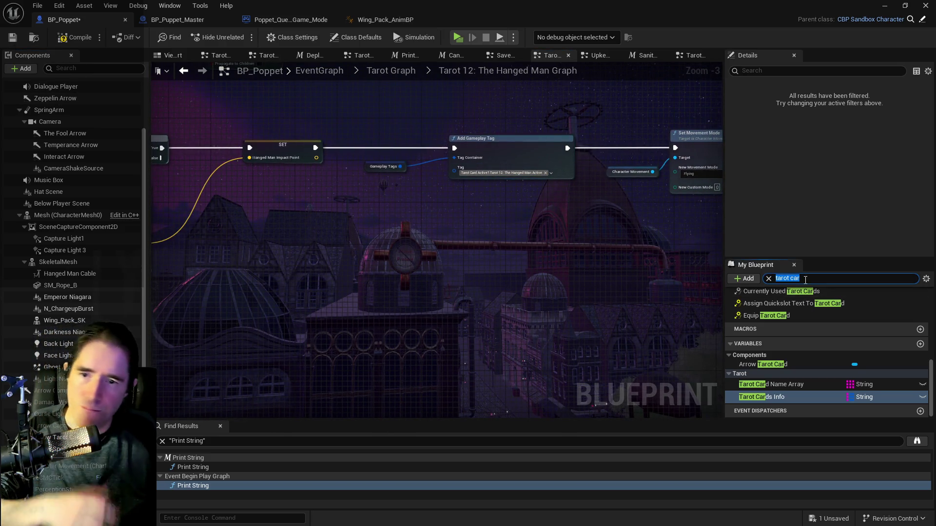
- Search for 'print string' and place a Print String node after Can Use Tarot?'s Can Use output
type("print string")
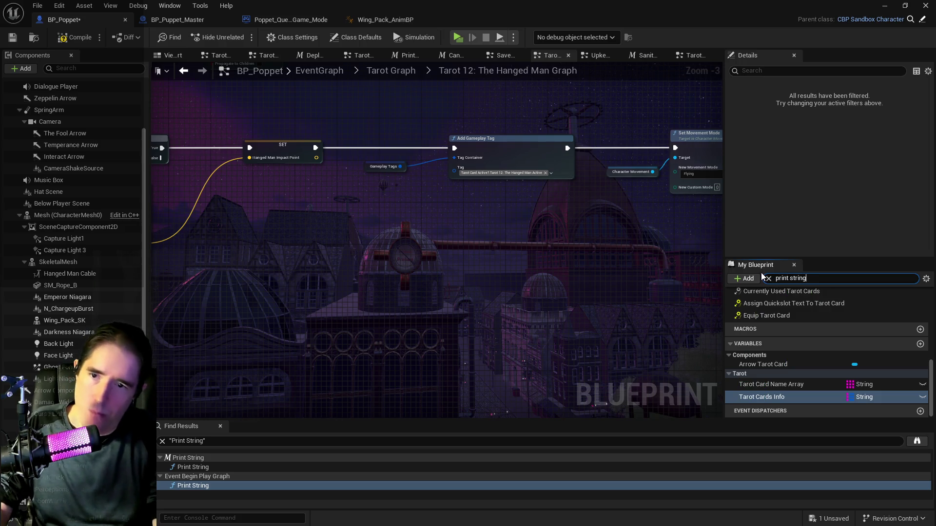
mouse_move(768, 339)
left_mouse_down()
mouse_move(314, 224)
mouse_move(344, 215)
left_mouse_up()
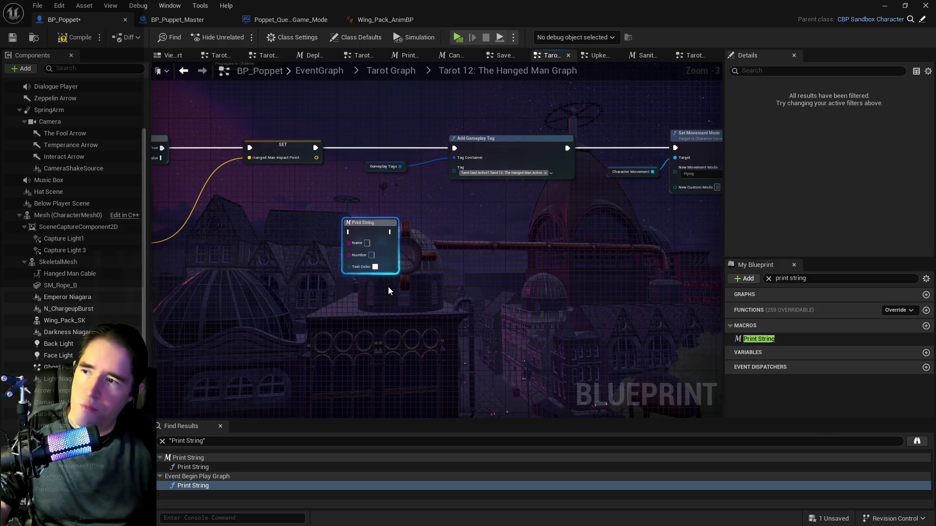
left_click_drag(388, 287, 549, 282)
scroll(549, 282, "down", 2)
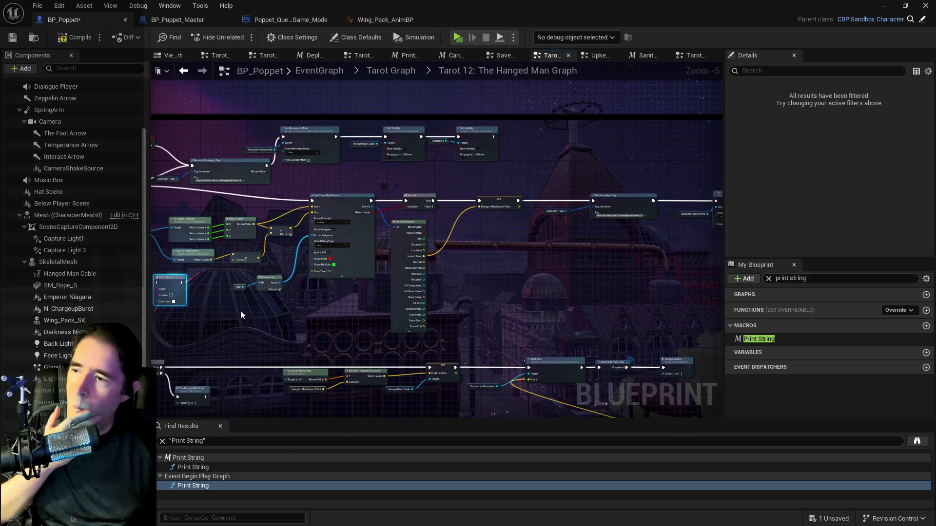
left_click_drag(589, 209, 727, 201)
left_click_drag(609, 174, 377, 244)
scroll(377, 244, "up", 5)
mouse_move(462, 197)
left_mouse_down()
mouse_move(484, 244)
mouse_move(481, 261)
left_mouse_up()
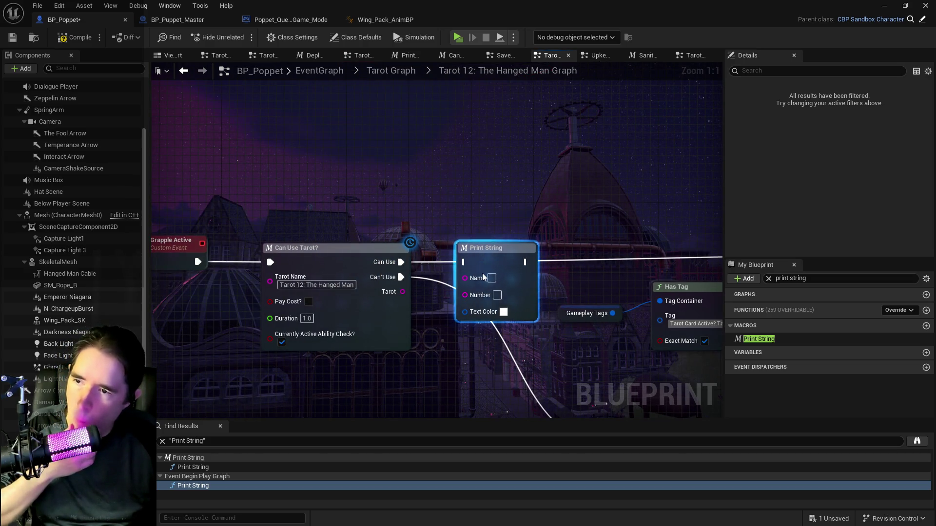
mouse_move(545, 263)
left_mouse_down()
mouse_move(437, 257)
mouse_move(461, 212)
mouse_move(453, 244)
mouse_move(389, 257)
mouse_move(398, 238)
left_mouse_up()
- Set the Print String's Name to Hanged with Number 1
left_click(376, 239)
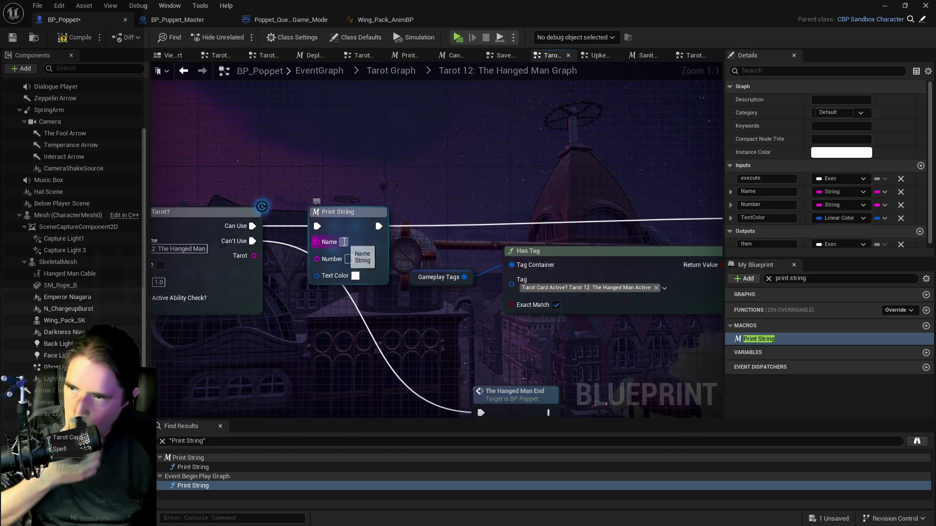
type("Hanged 1")
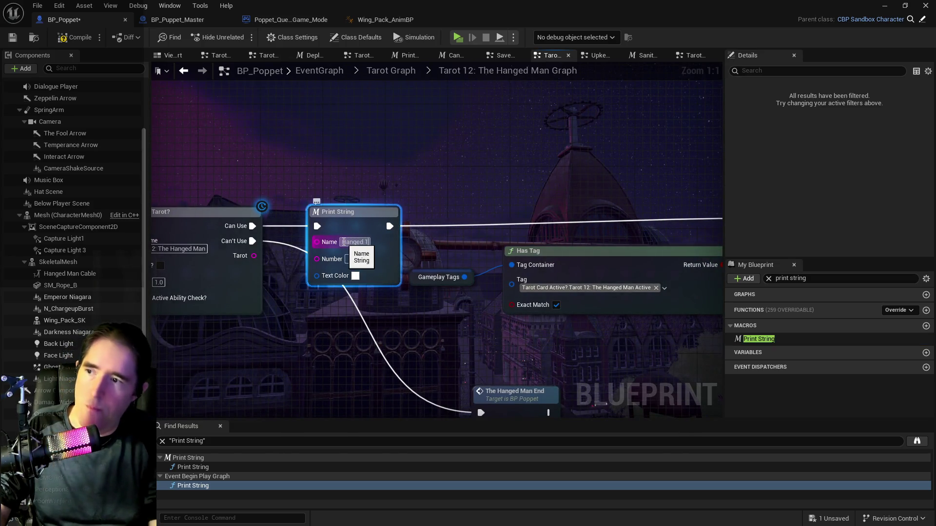
key("Return")
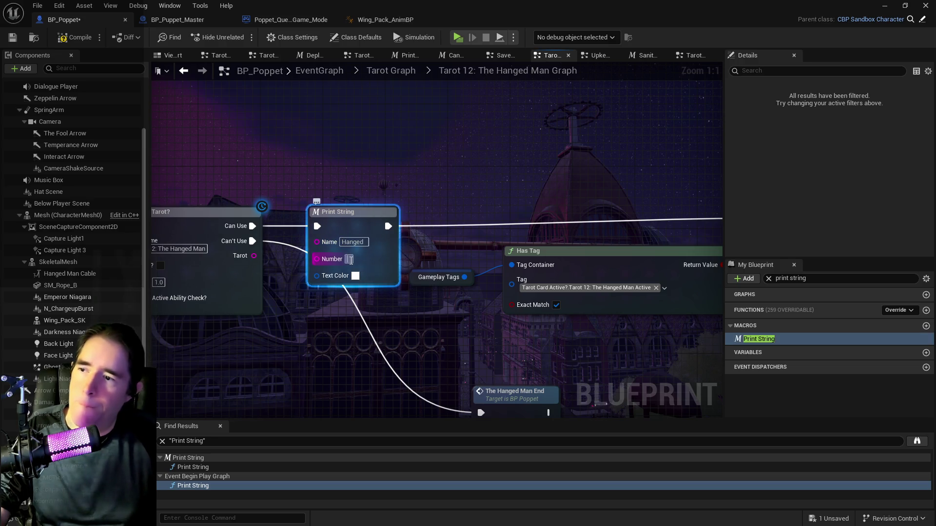
left_click_drag(436, 335, 439, 229)
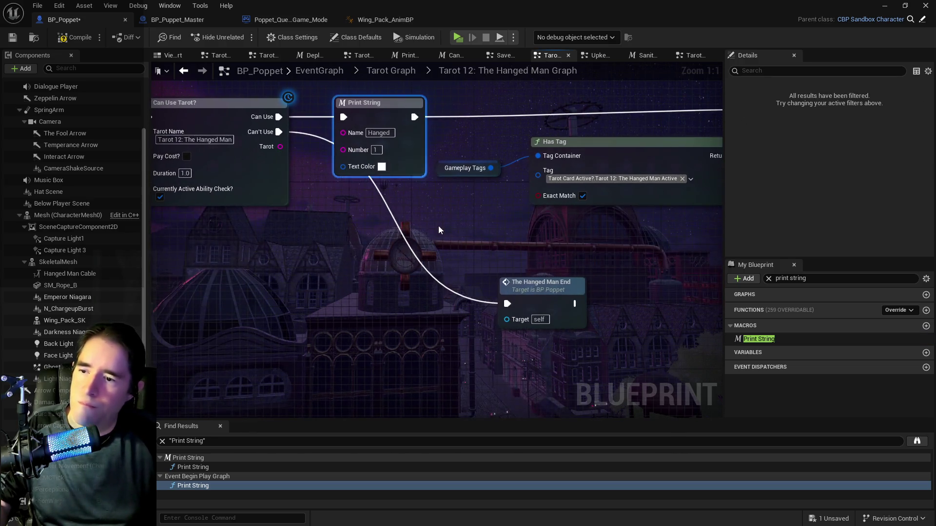
scroll(394, 252, "down", 6)
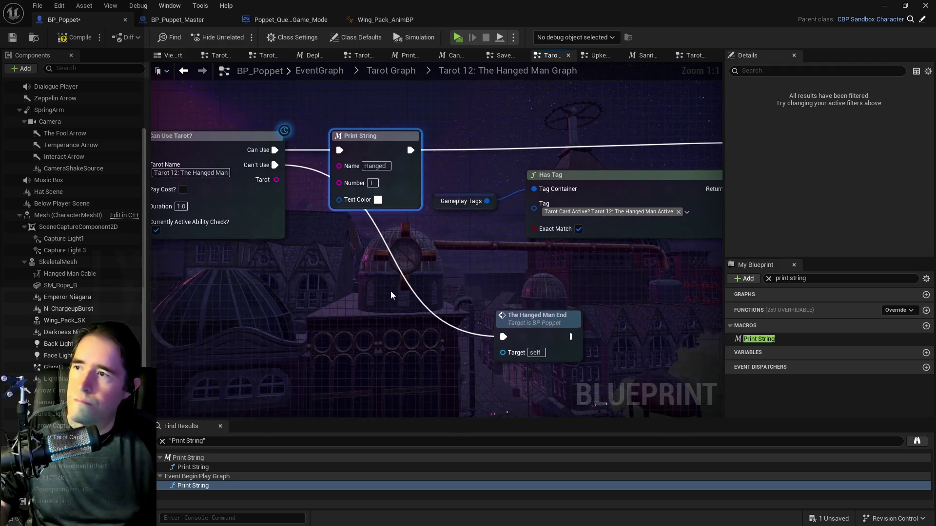
left_click_drag(470, 161, 466, 265)
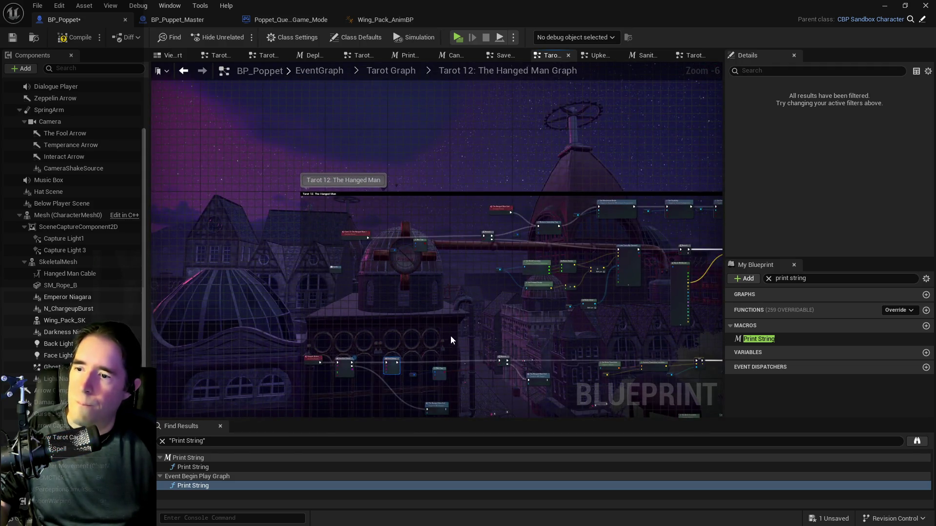
- Paste a Print String numbered End between The Hanged Man End and Remove Gameplay Tag
scroll(470, 261, "up", 4)
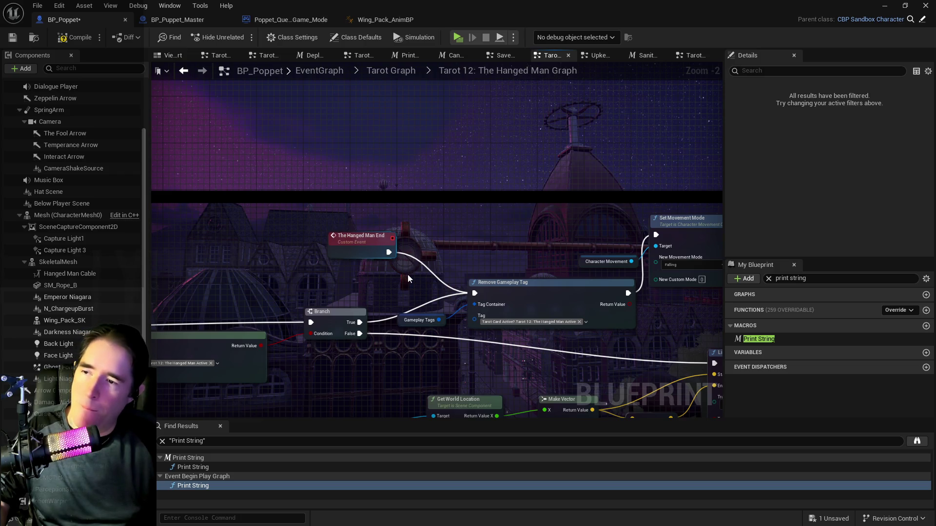
left_click_drag(408, 278, 434, 175)
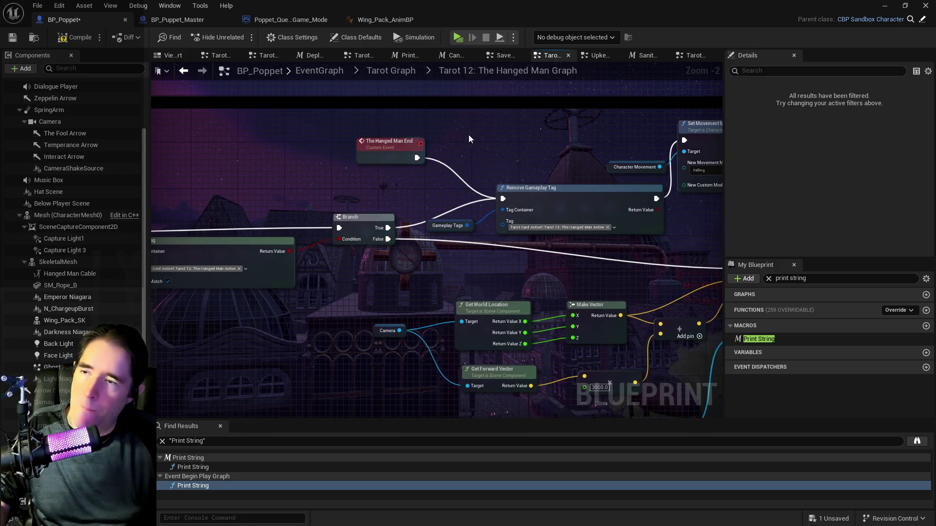
key("ctrl+v")
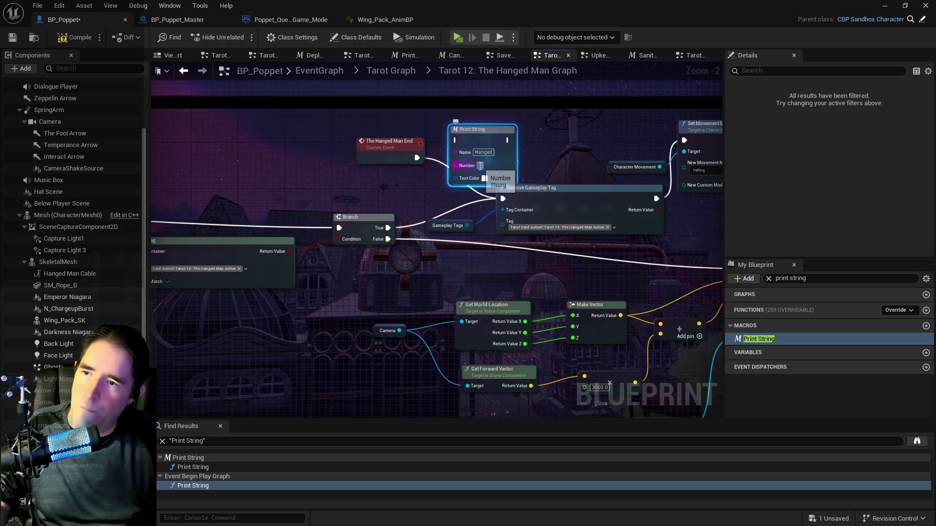
type("End")
key("Return")
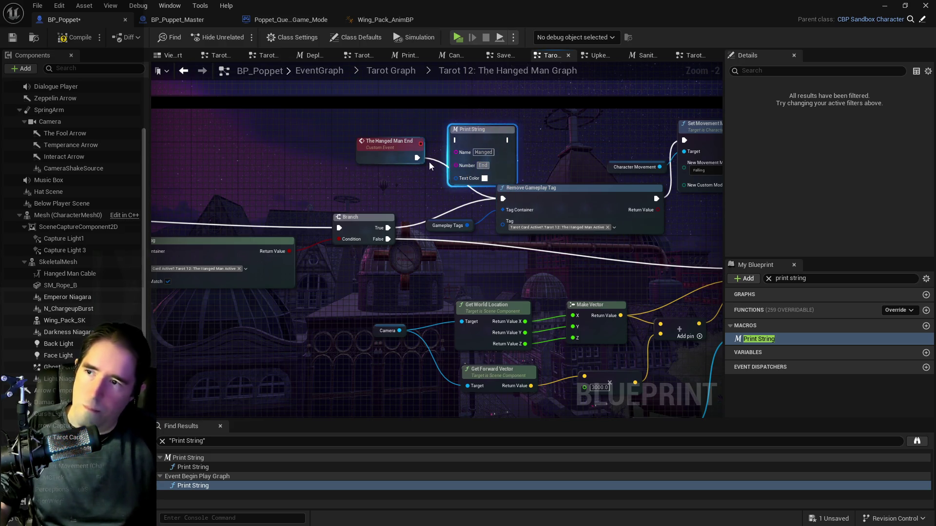
left_click_drag(422, 160, 456, 140)
mouse_move(506, 140)
left_mouse_down()
mouse_move(514, 158)
mouse_move(493, 197)
mouse_move(502, 203)
left_mouse_up()
- Paste a Print String on the Branch True path with Number 2
scroll(502, 202, "down", 3)
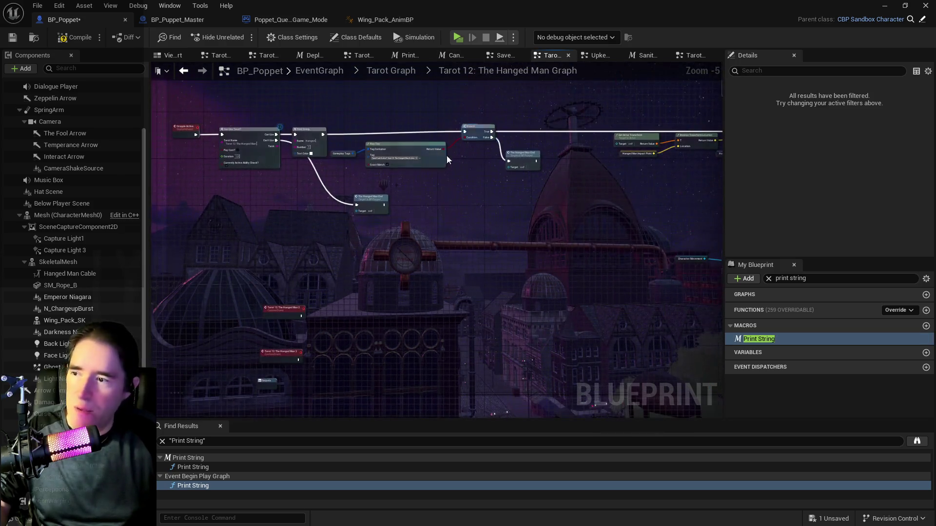
scroll(422, 168, "up", 4)
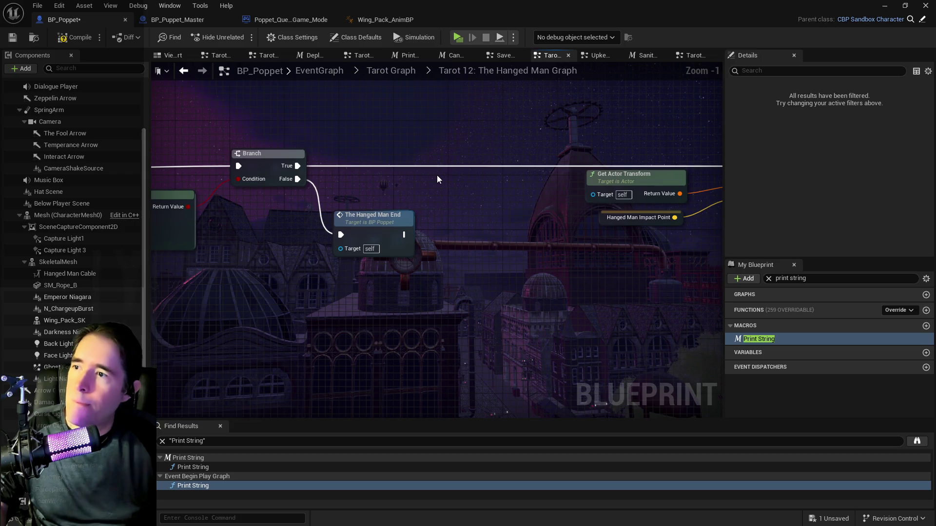
key("ctrl+v")
left_click_drag(461, 183, 454, 156)
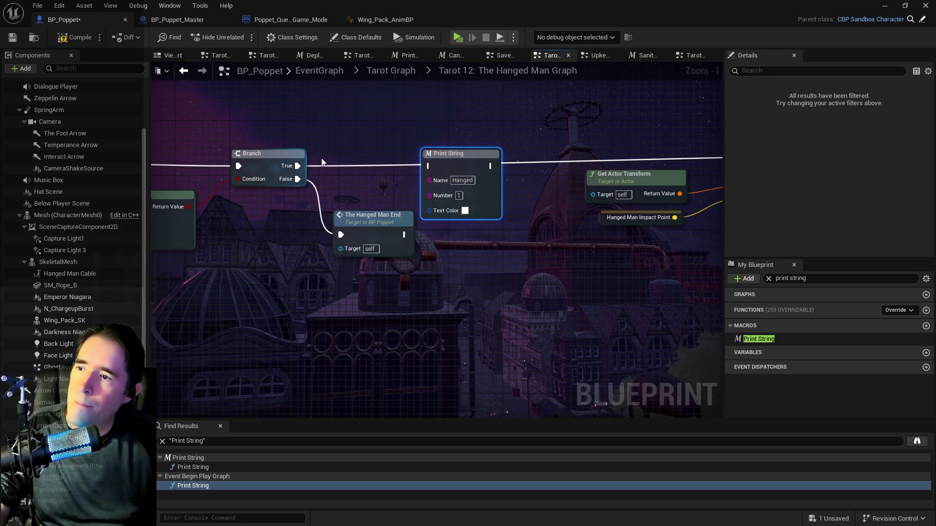
mouse_move(516, 171)
left_mouse_down()
mouse_move(409, 175)
mouse_move(706, 171)
mouse_move(575, 171)
mouse_move(709, 161)
left_mouse_up()
left_click(386, 192)
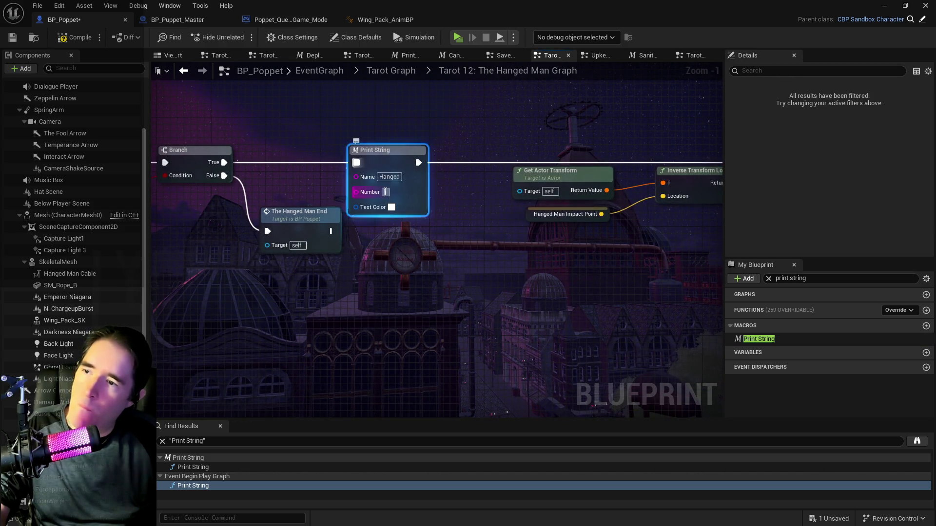
type("2")
- Insert a Print String numbered 3 between Delay Until Next Tick and Grapple Active
left_click_drag(517, 238, 402, 229)
mouse_move(683, 190)
left_mouse_down()
mouse_move(440, 171)
mouse_move(342, 175)
left_mouse_up()
left_click_drag(560, 185, 257, 193)
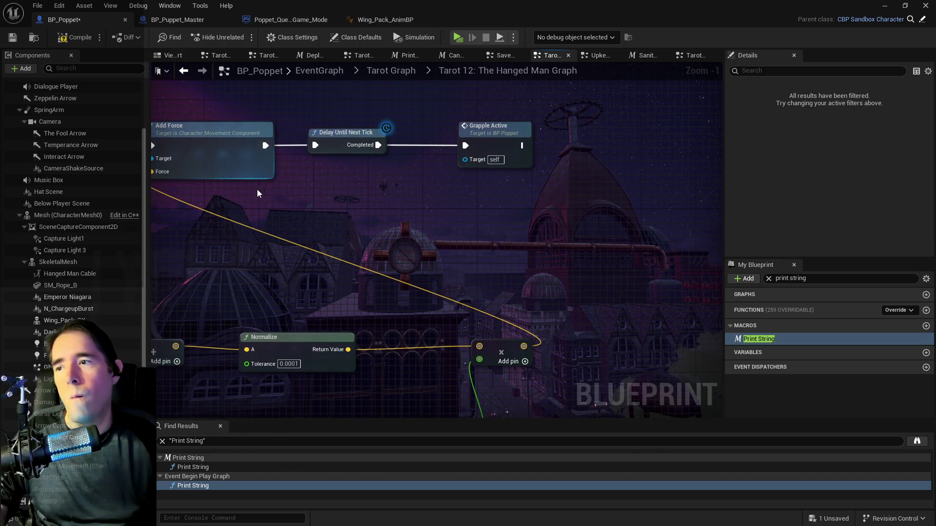
left_click_drag(470, 146, 526, 145)
key("ctrl+v")
left_click_drag(451, 193, 441, 148)
left_click(454, 175)
type("3")
key("Return")
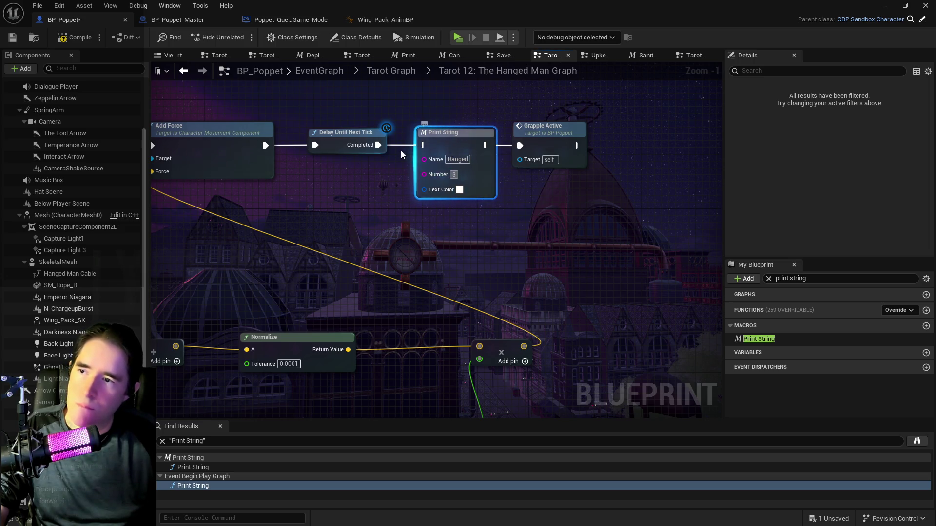
left_click_drag(518, 145, 485, 145)
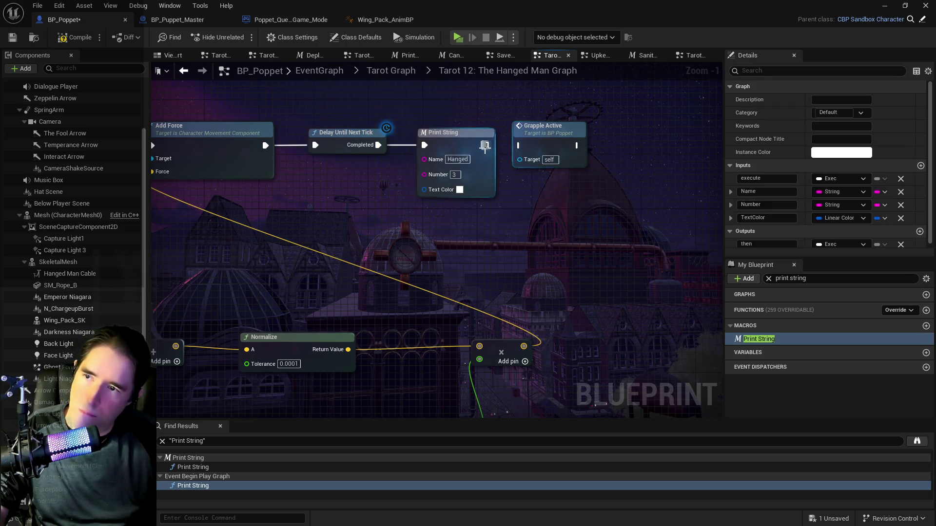
left_click(480, 137)
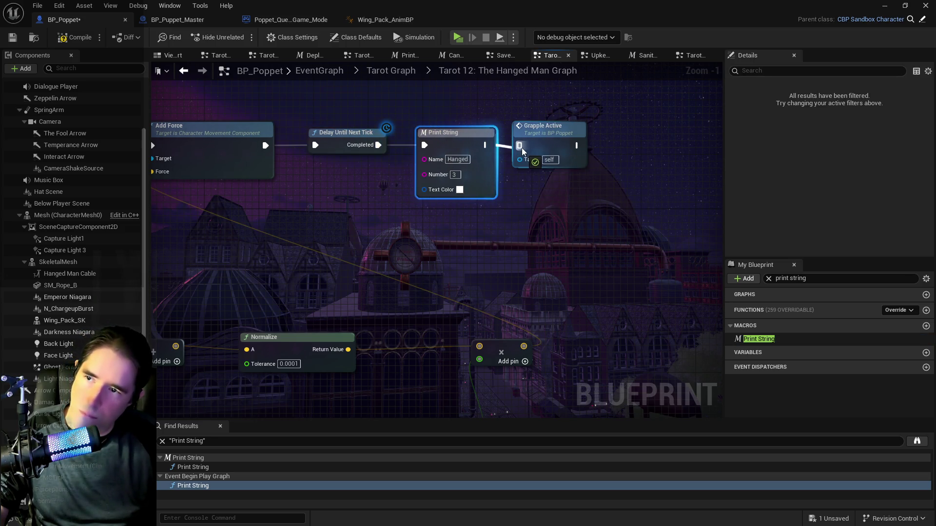
- Compile the blueprint and pick The Hanged Man in the game's tarot card selector
left_click(69, 41)
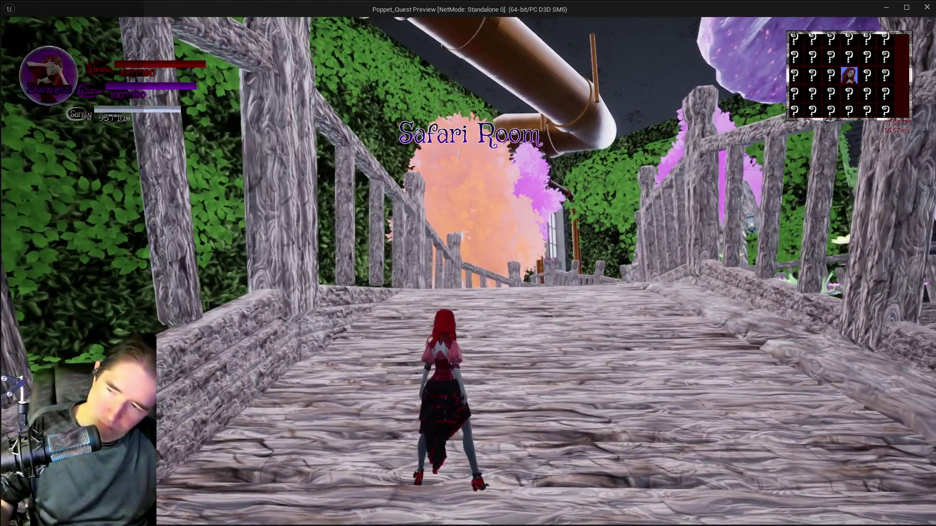
key("Tab")
key("Left")
key("Left")
key("Escape")
- Run the character along the walkway, under the stone arch, to the Control Room door
key("w")
key("w")
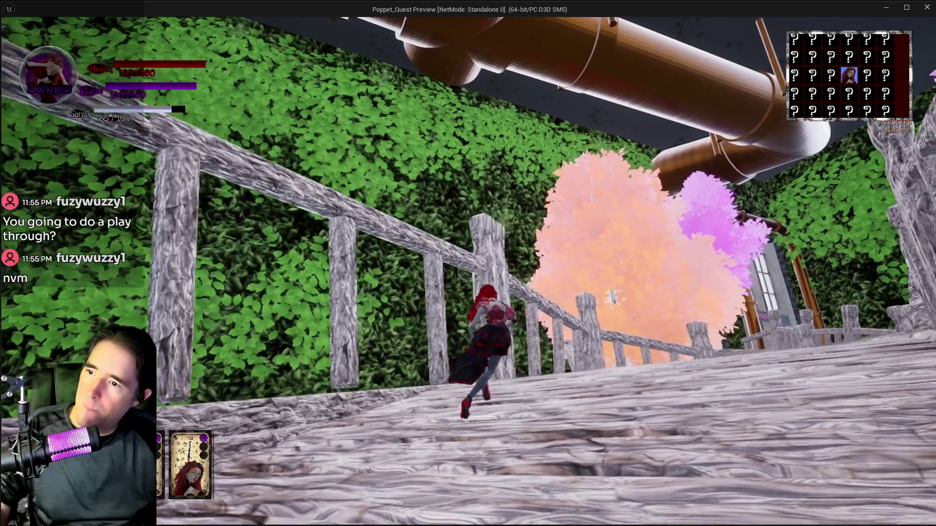
key("w")
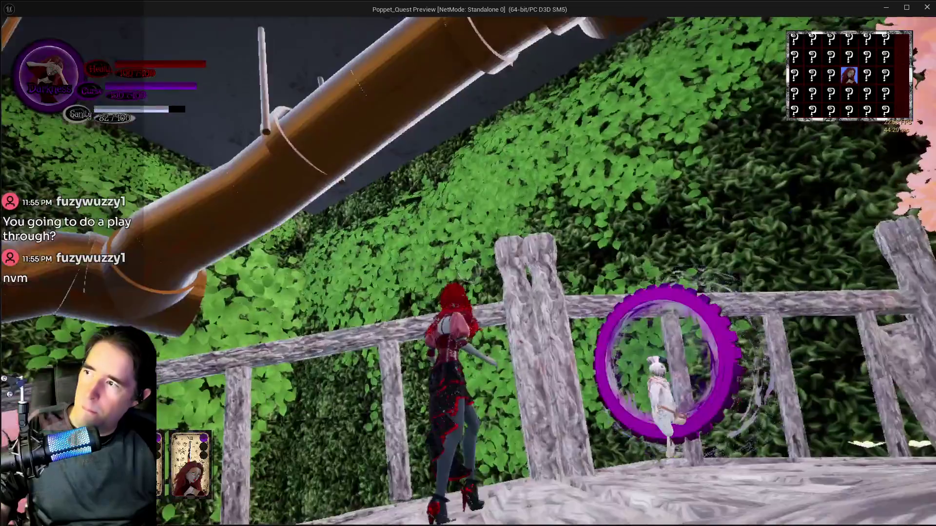
key("w")
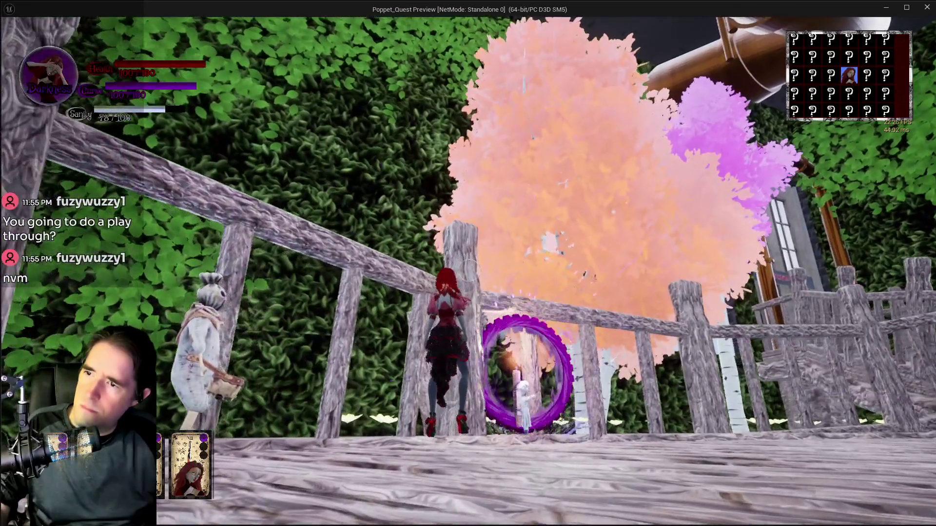
key("w")
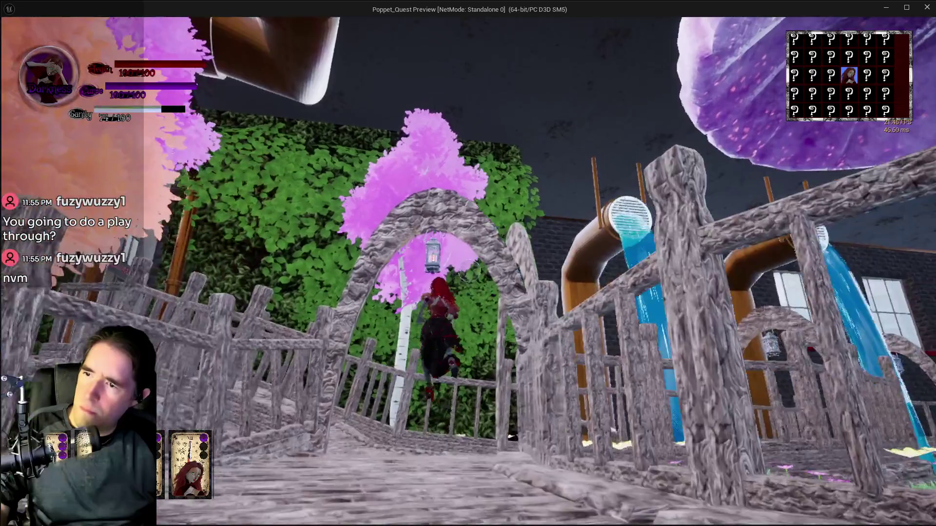
key("w")
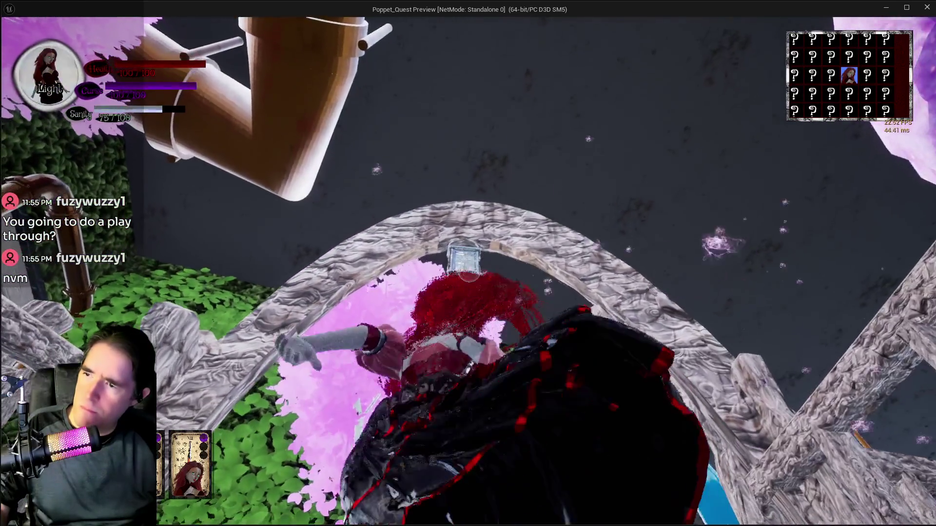
key("w")
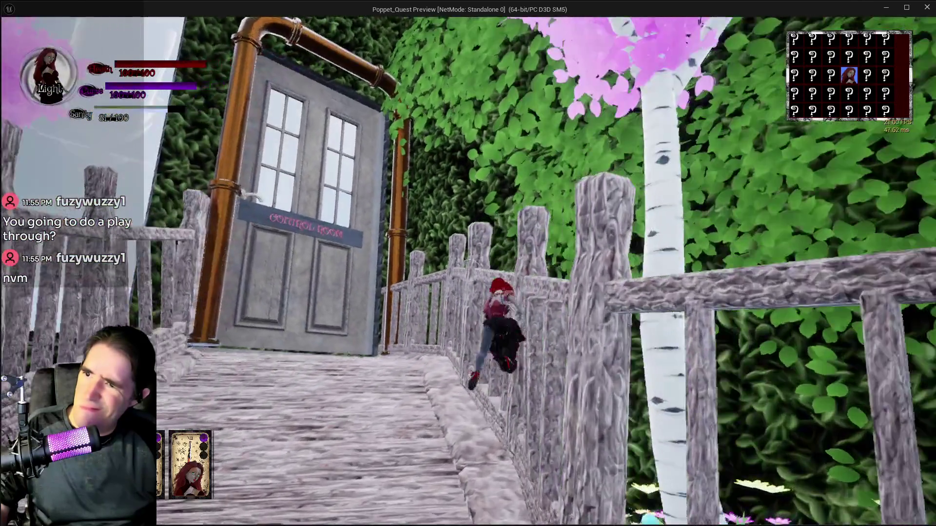
key("w")
key("w")
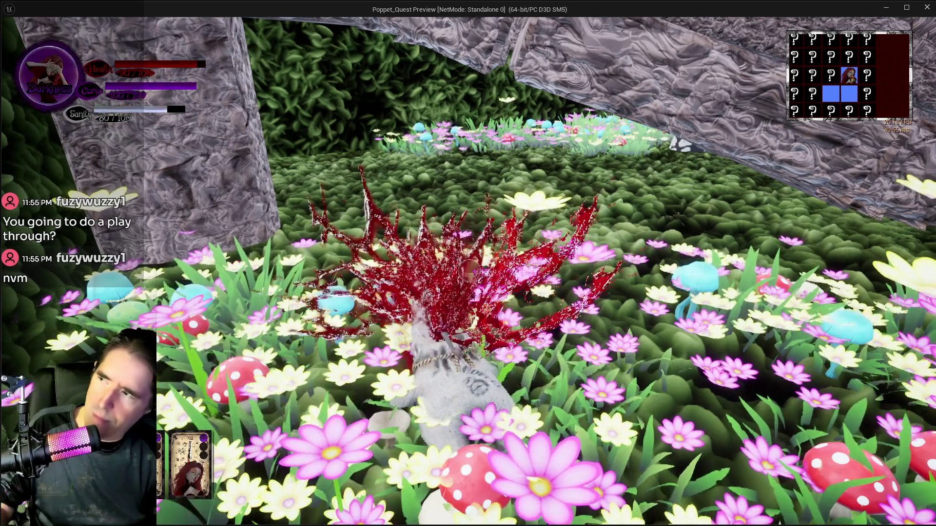
- Run through the flower bed and down the orange pipe into the water, then stop the play test
key("w")
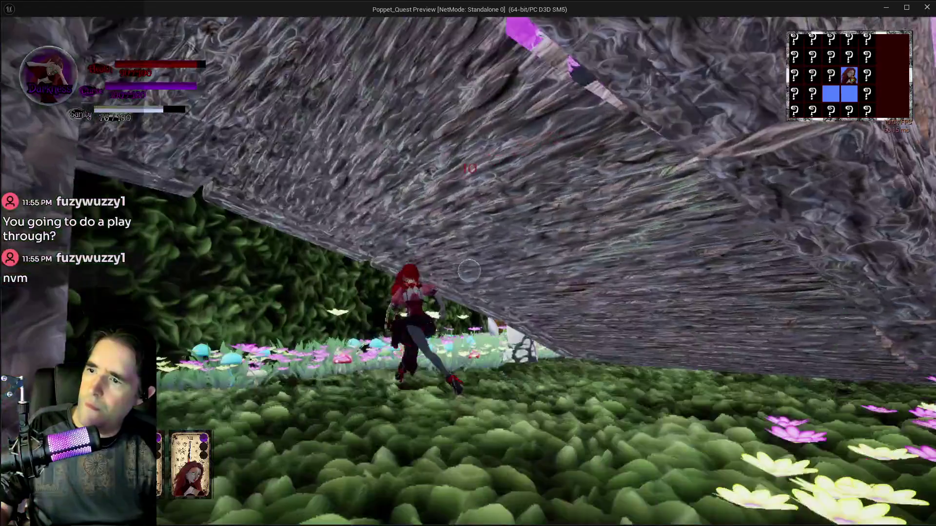
key("w")
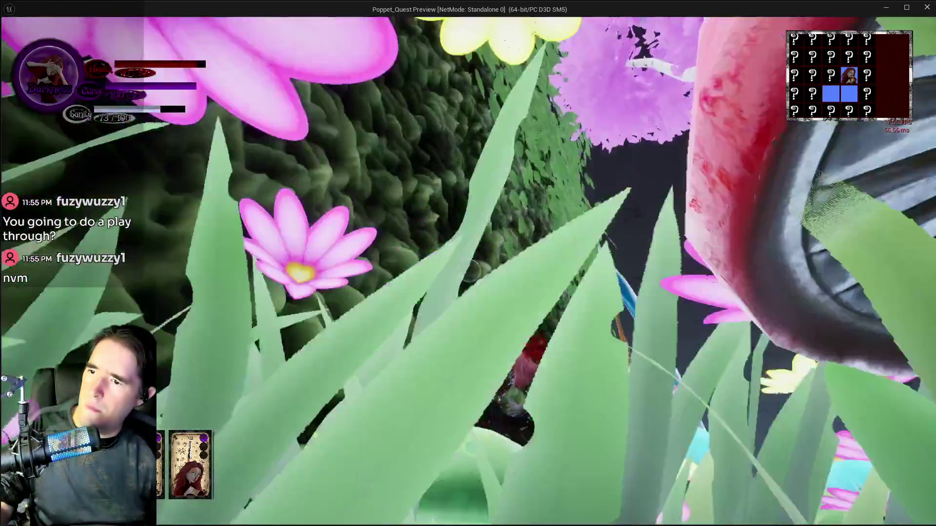
key("w")
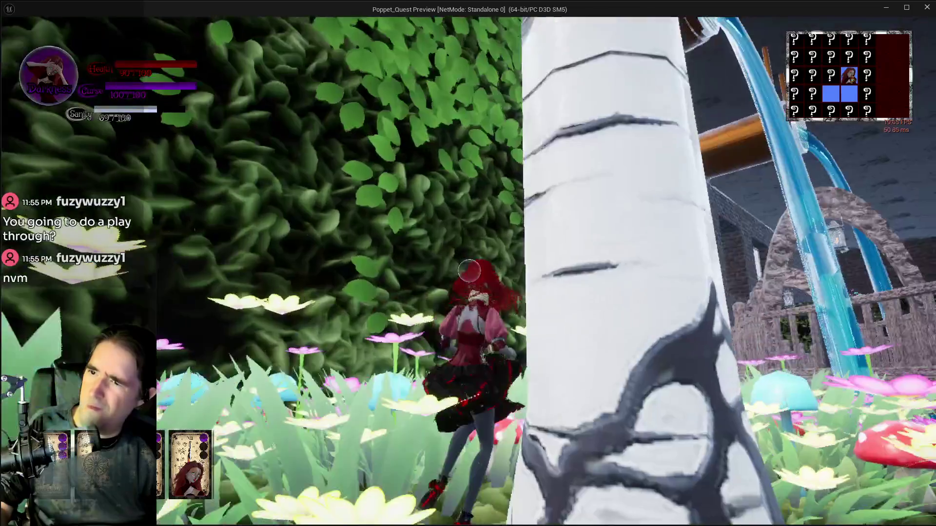
key("w")
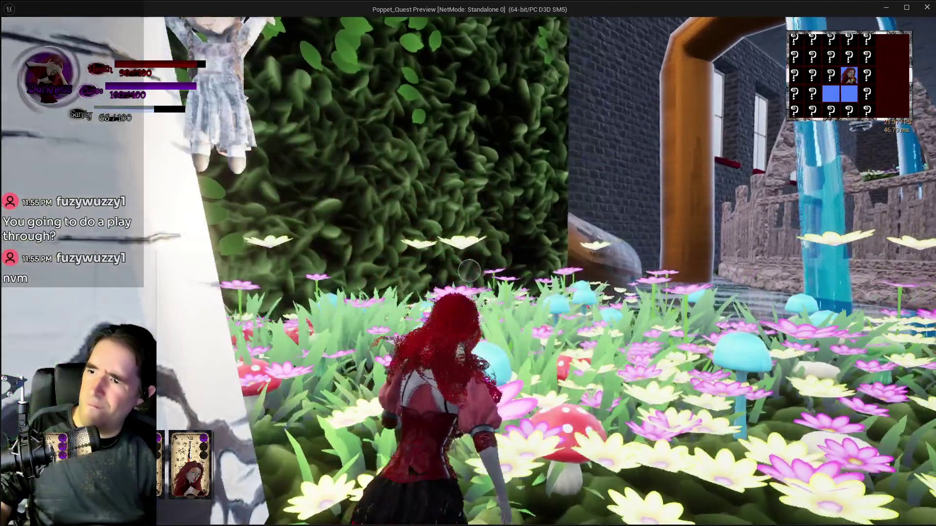
key("w")
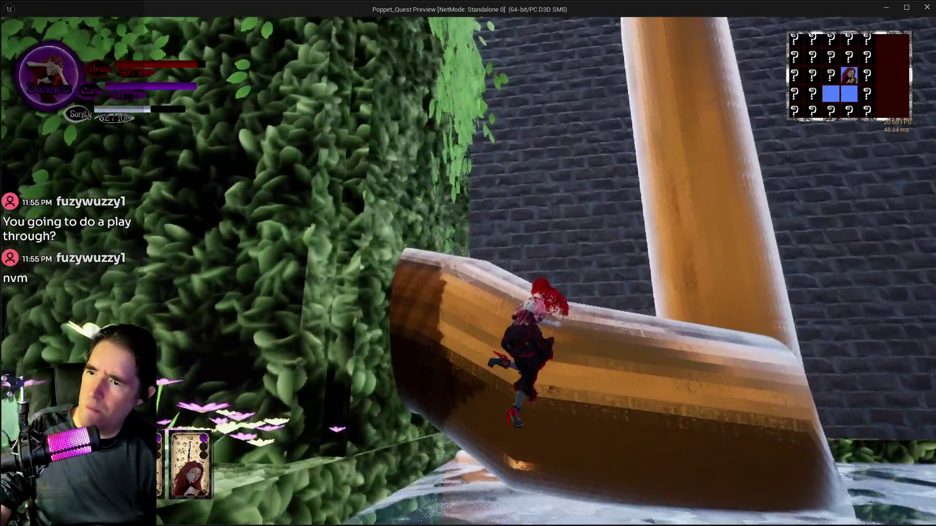
key("w")
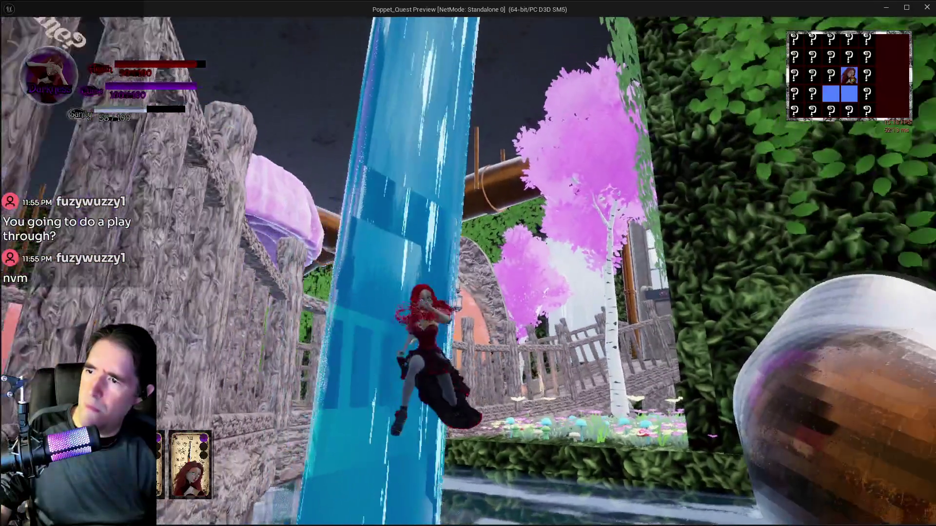
key("w")
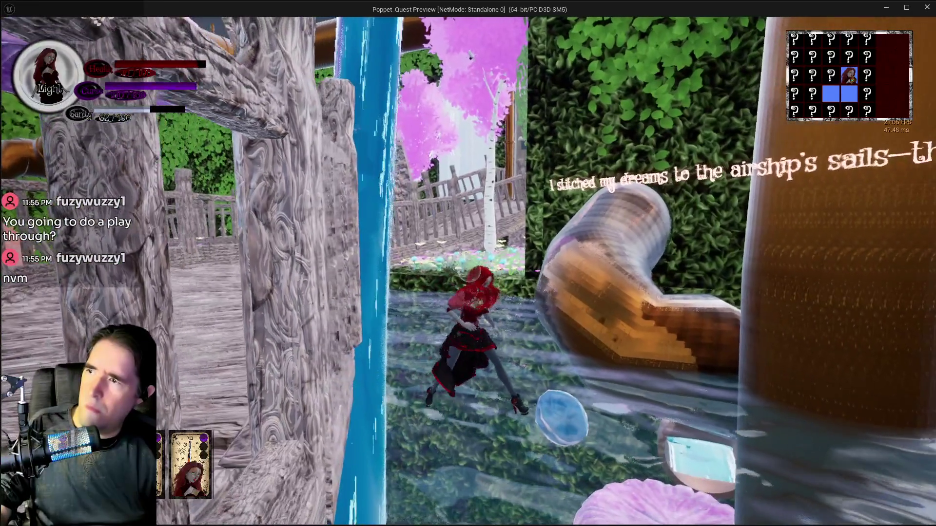
key("Escape")
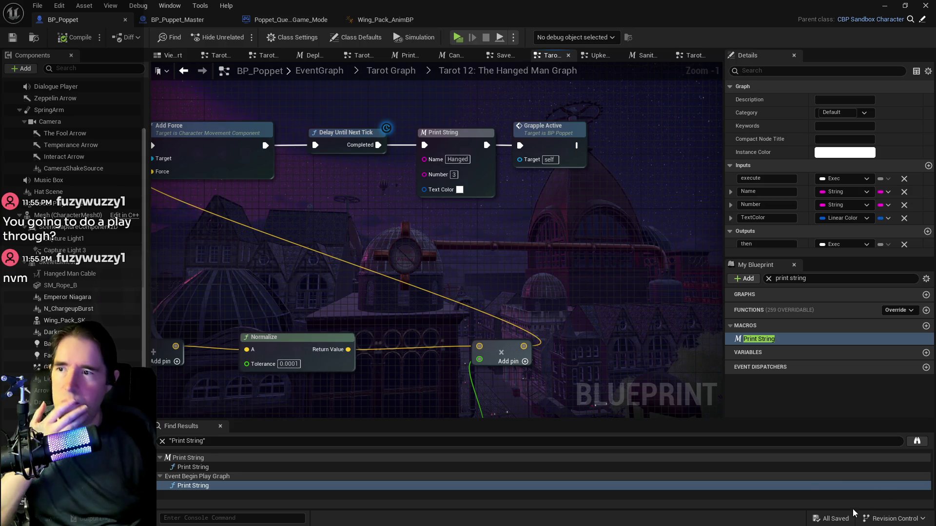
- Zoom out and pan the graph to bring the Tarot 12: The Hanged Man comment into view
scroll(668, 290, "down", 2)
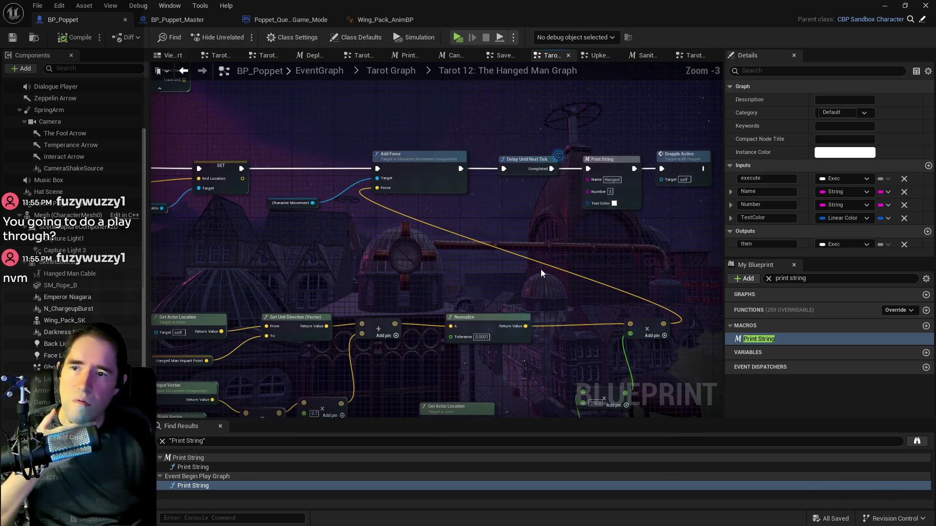
left_click_drag(541, 273, 628, 268)
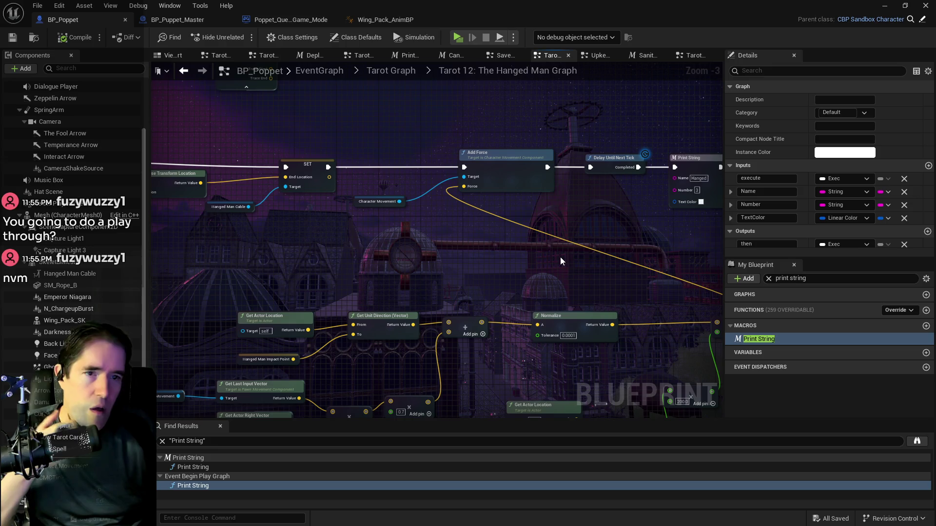
scroll(560, 256, "down", 3)
mouse_move(430, 262)
left_mouse_down()
mouse_move(476, 282)
mouse_move(468, 273)
mouse_move(481, 239)
left_mouse_up()
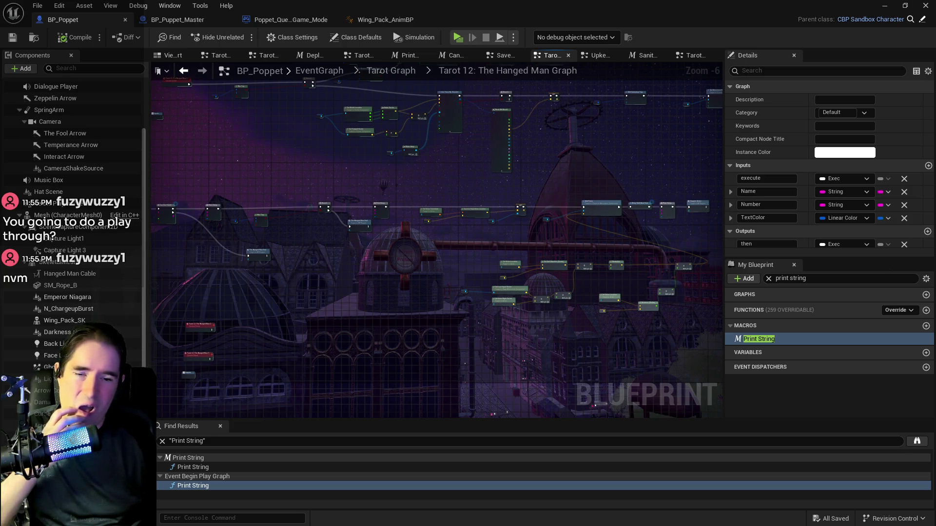
left_click_drag(449, 265, 519, 311)
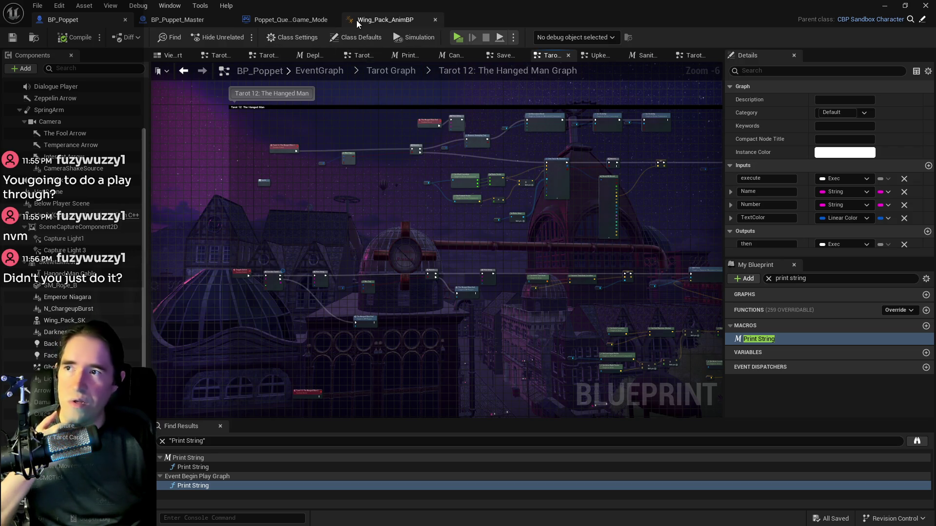
- Minimize the Blueprint editor and unload the DL_Play_Room_1st_Floor and DL_Play_Room_2nd_Floor data layers
left_click(885, 5)
left_click(755, 126)
left_click(756, 136)
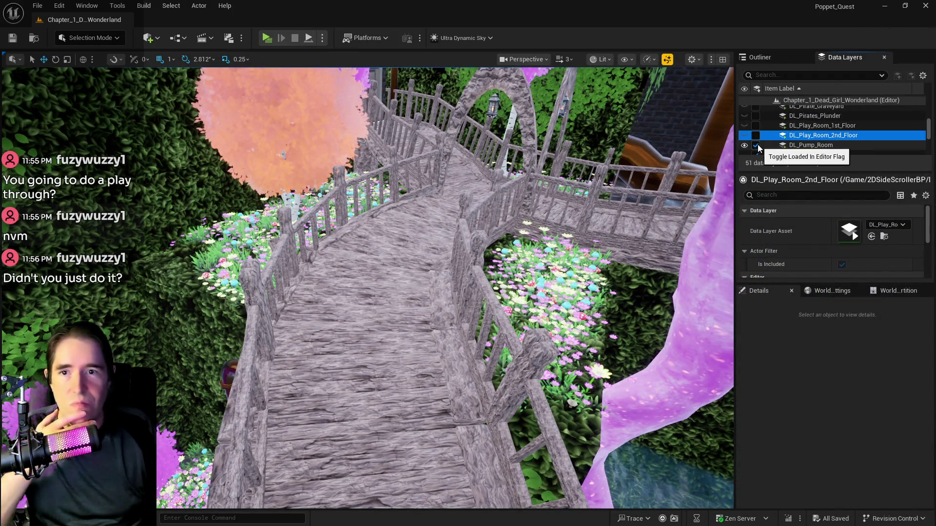
- Unload the bridge's data layer, select DL_Toy_Maze and load DL_Washroom
scroll(758, 145, "down", 3)
scroll(757, 145, "down", 2)
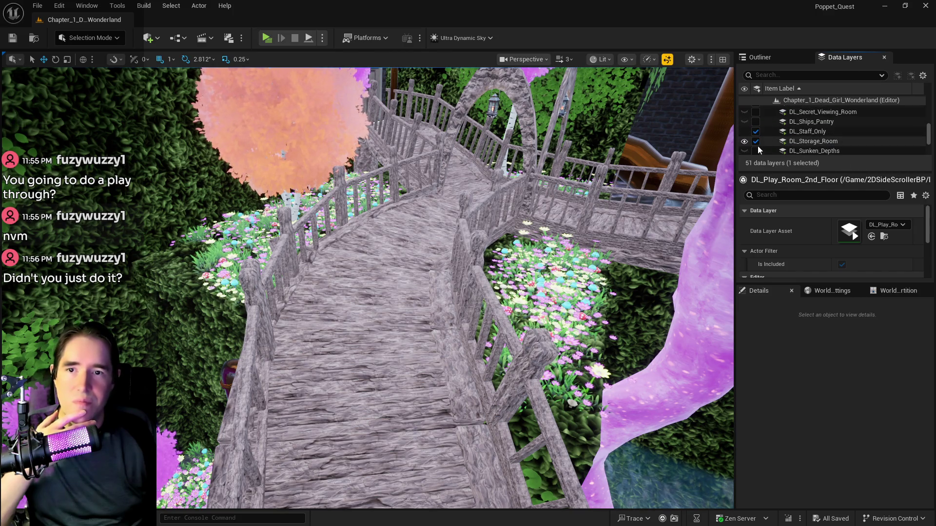
scroll(758, 147, "up", 3)
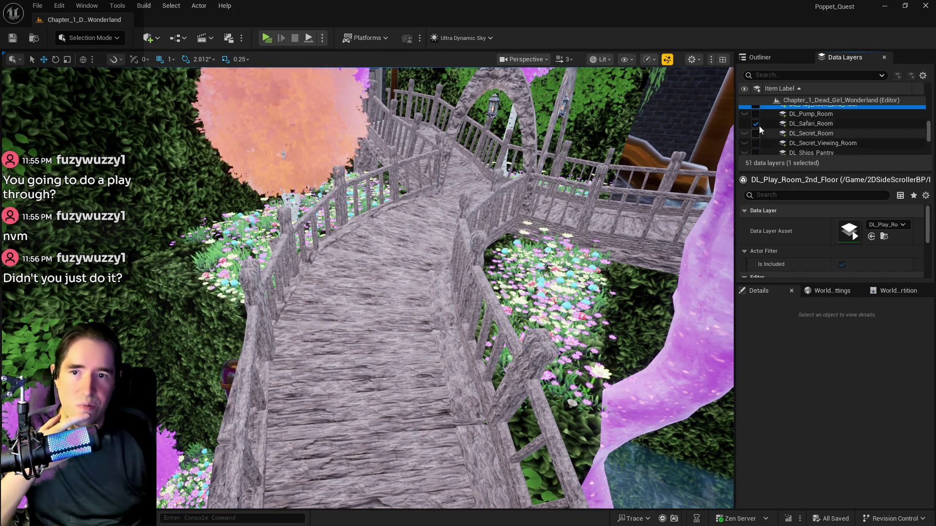
left_click(756, 124)
scroll(765, 133, "down", 3)
scroll(750, 110, "up", 1)
scroll(755, 121, "up", 2)
scroll(785, 151, "down", 1)
scroll(775, 146, "down", 1)
scroll(760, 137, "up", 2)
scroll(761, 148, "down", 3)
scroll(765, 149, "down", 5)
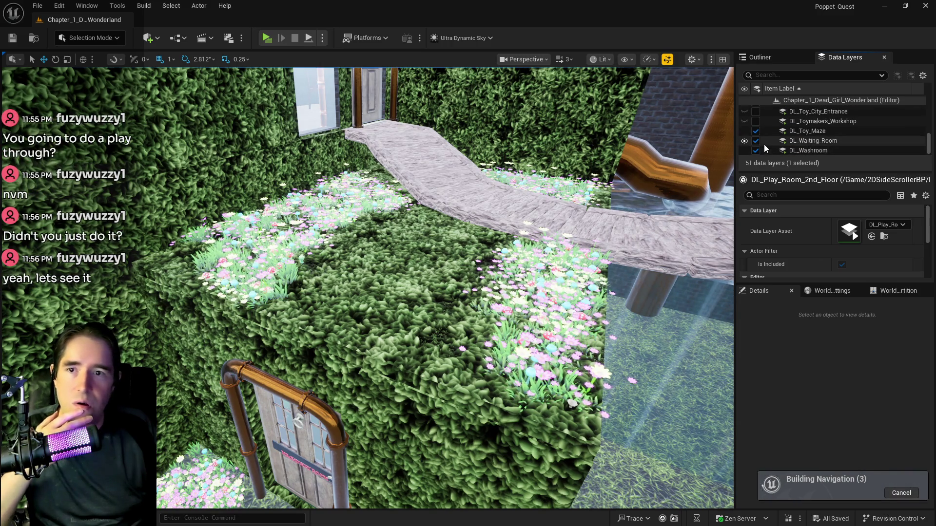
scroll(759, 139, "up", 10)
scroll(761, 147, "down", 5)
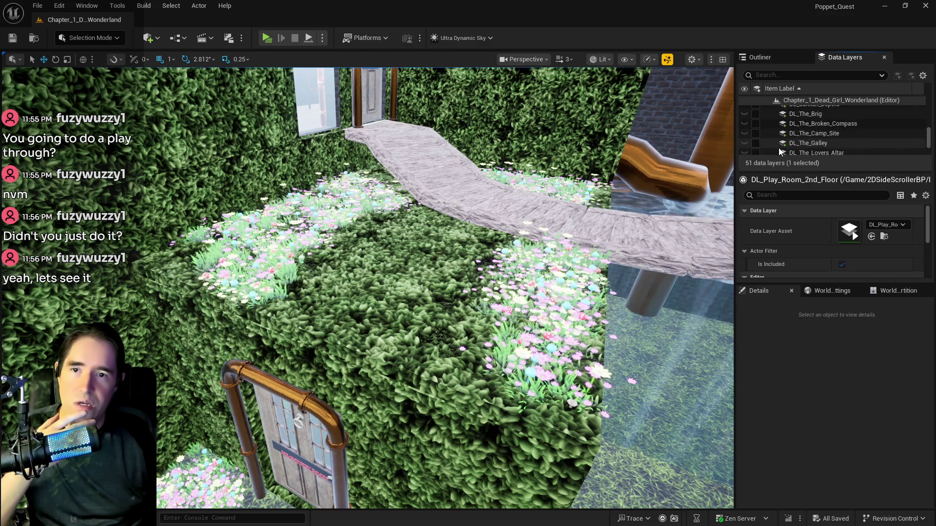
scroll(779, 148, "down", 5)
left_click(770, 130)
left_click(756, 152)
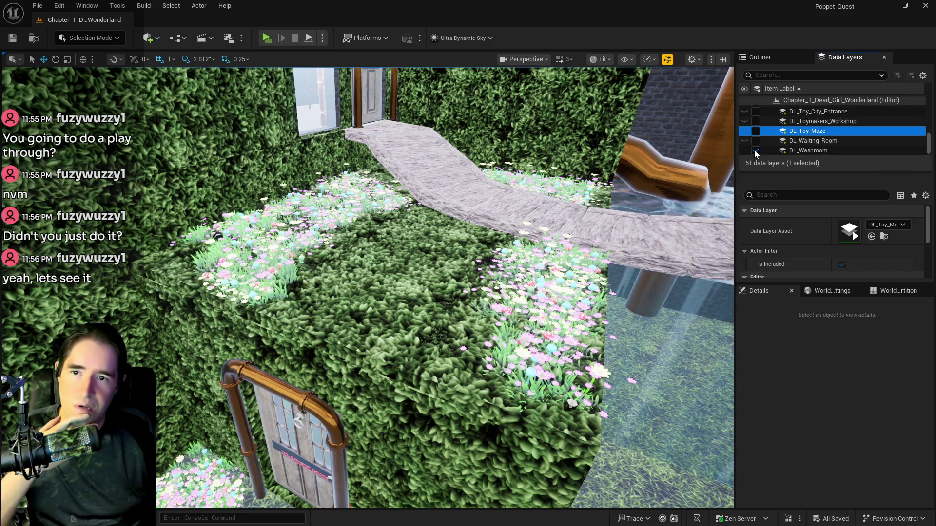
- Select DL_Pirate_Cove and DL_Lower_Decks, then unload DL_Machinery_Room and DL_Library
scroll(805, 141, "up", 5)
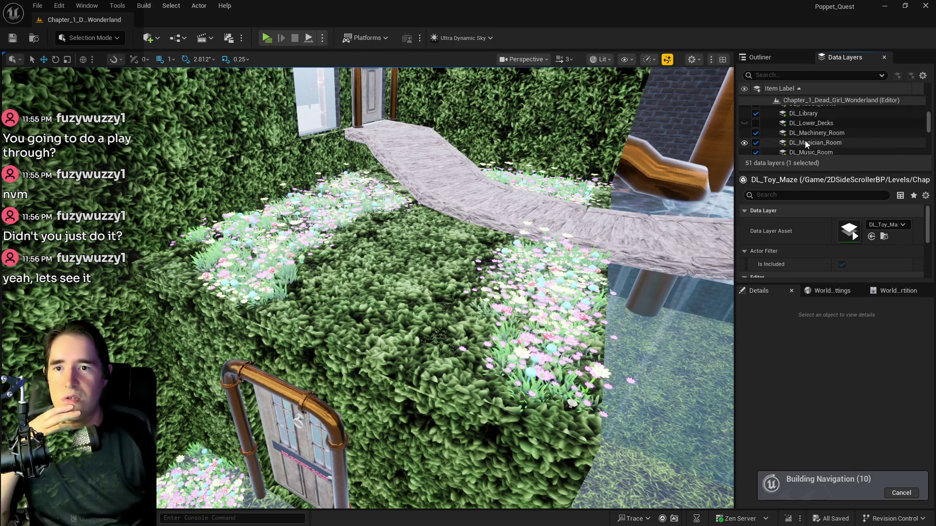
scroll(756, 144, "down", 10)
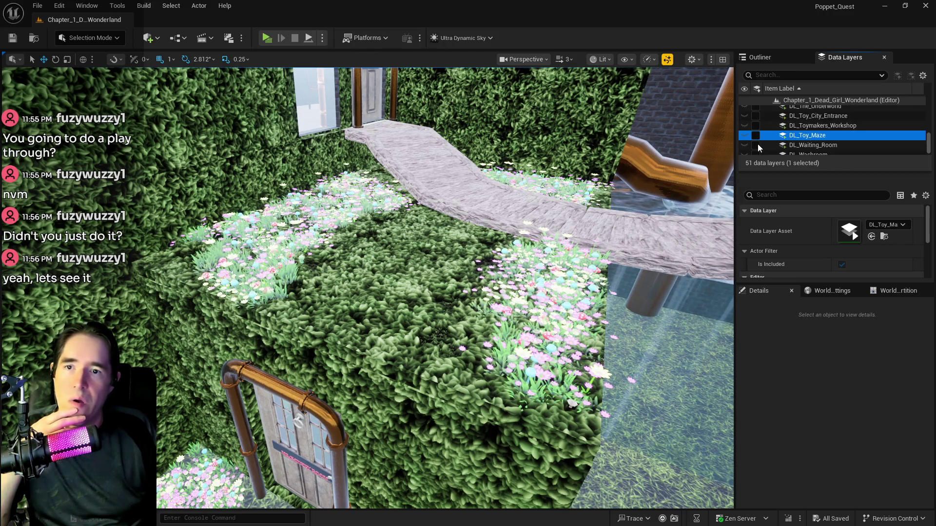
scroll(758, 144, "up", 2)
scroll(759, 145, "up", 6)
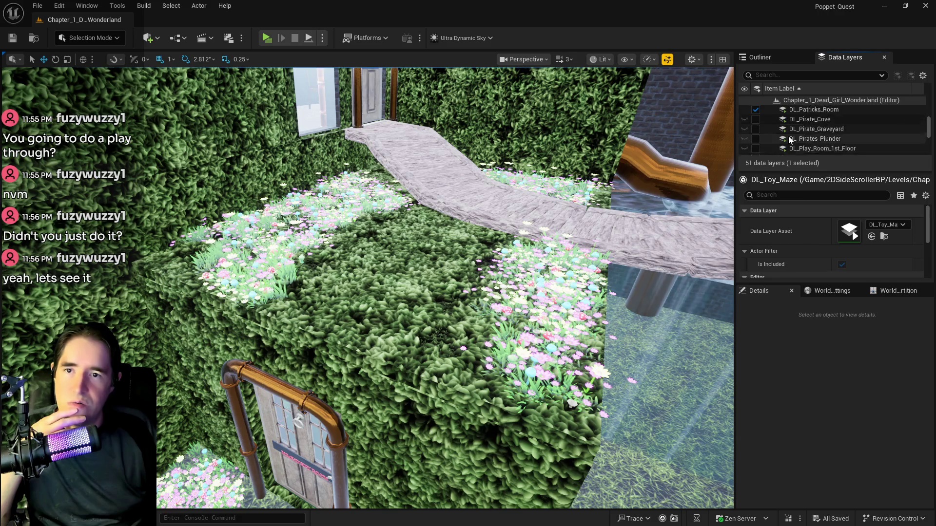
scroll(789, 140, "down", 3)
left_click(799, 135)
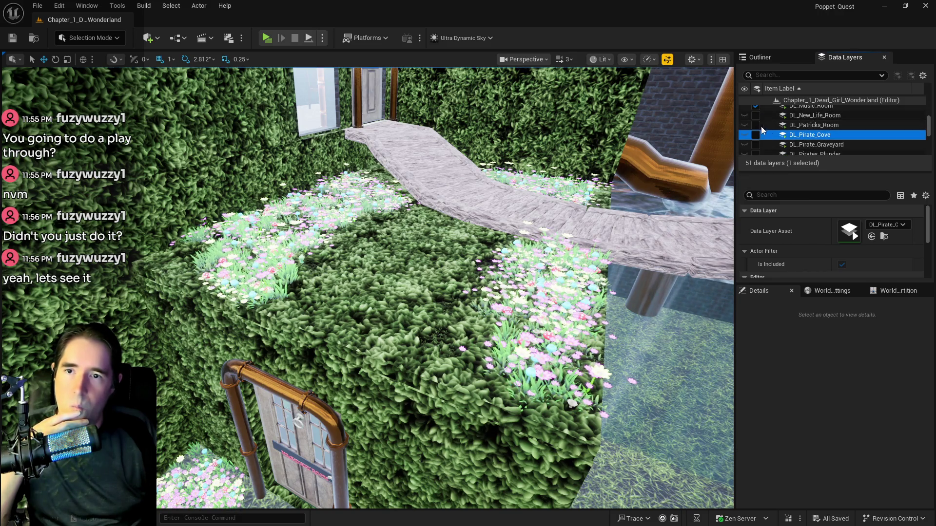
scroll(779, 134, "up", 1)
scroll(756, 126, "up", 1)
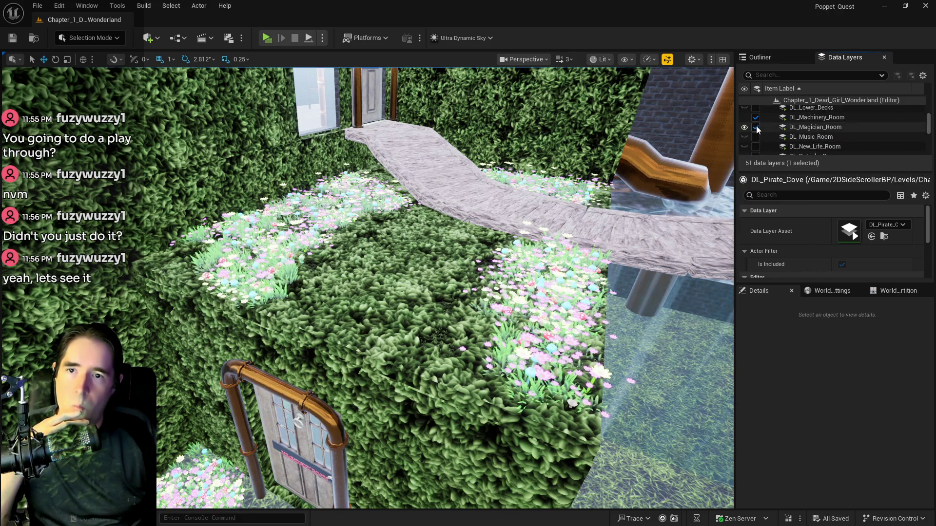
scroll(780, 132, "up", 2)
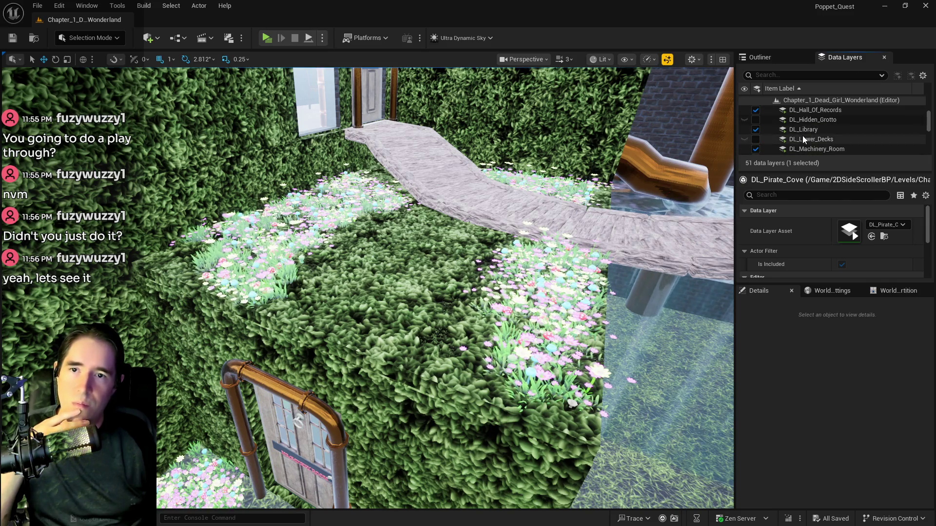
left_click(803, 139)
left_click(756, 148)
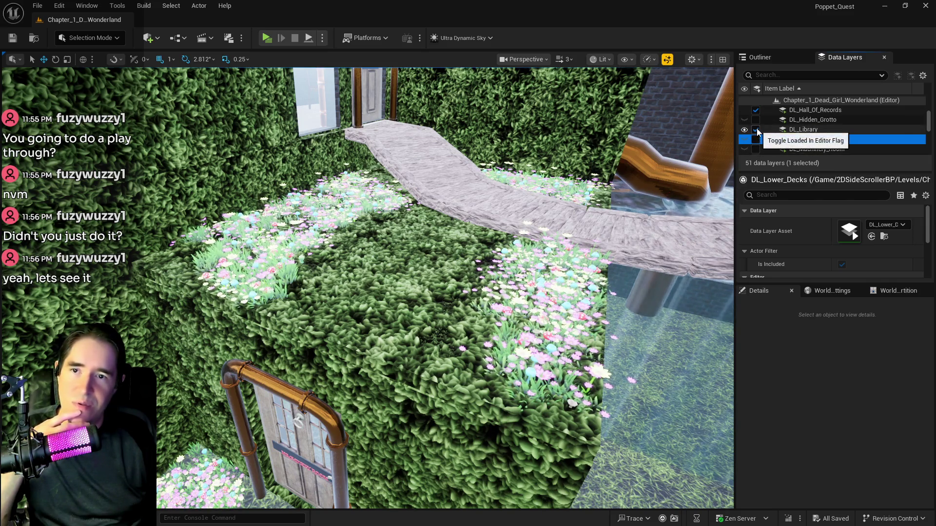
scroll(802, 131, "up", 2)
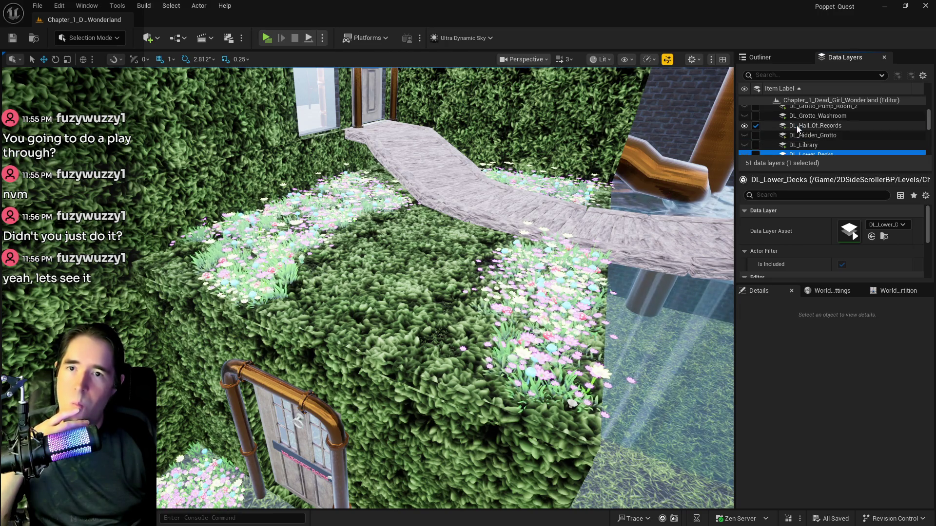
left_click(797, 125)
- Turn off DL_Charlottes_Bedroom, DL_Chapel and DL_Carnival_Room, then select DL_Safari_Room
scroll(831, 131, "up", 4)
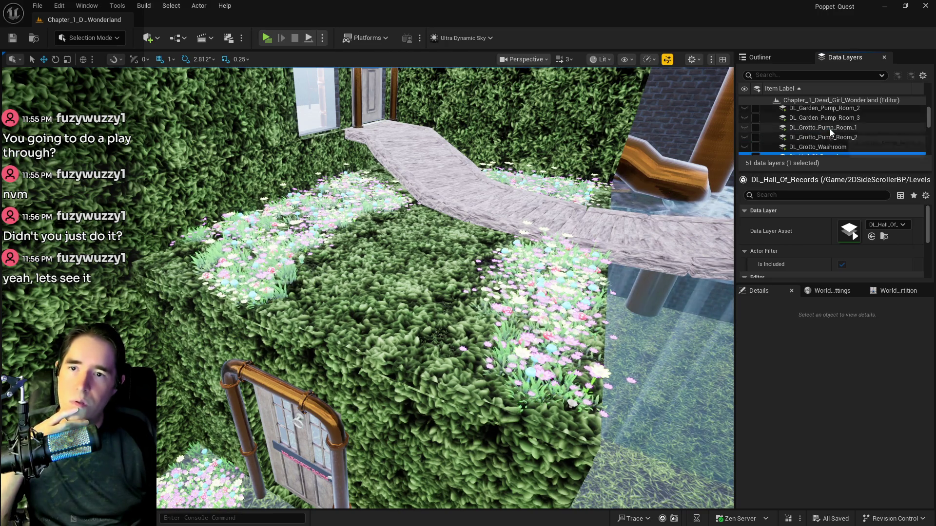
scroll(831, 131, "up", 3)
scroll(804, 132, "up", 5)
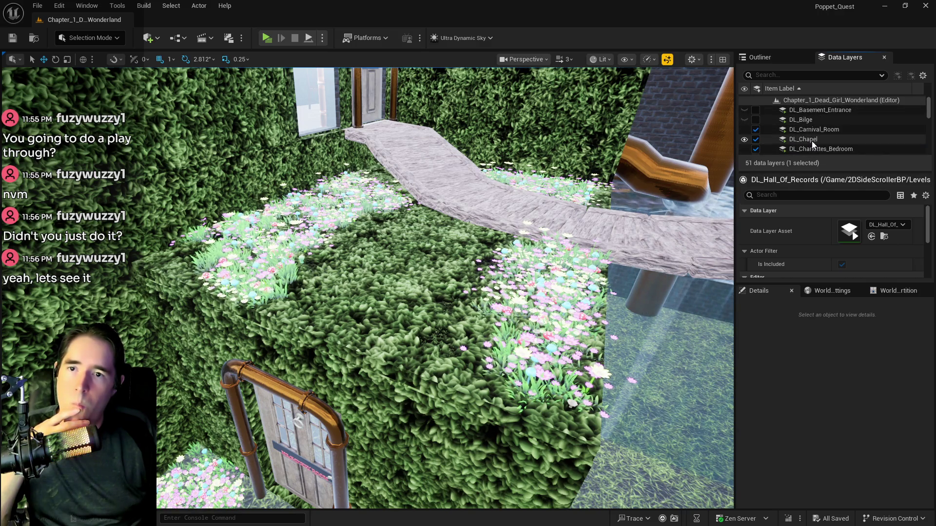
left_click(812, 141)
scroll(809, 143, "down", 1)
left_click(759, 133)
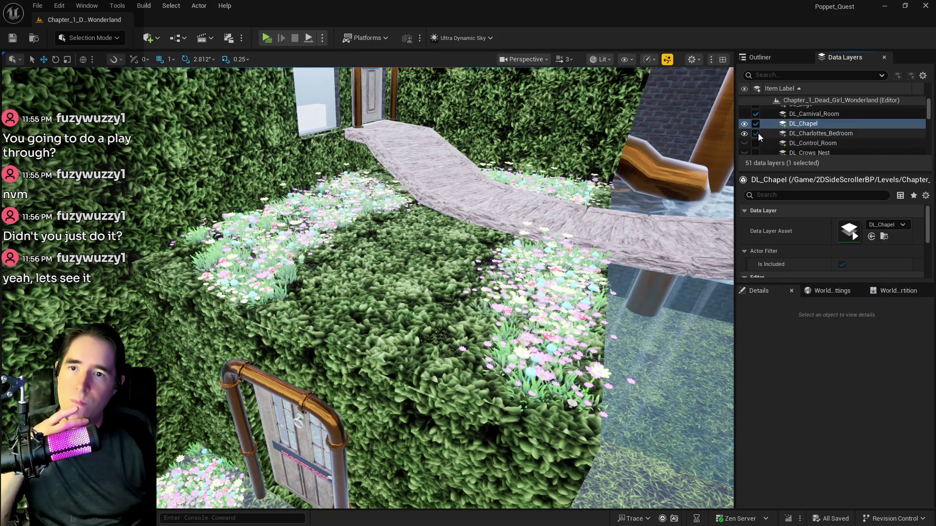
left_click(758, 127)
left_click(758, 115)
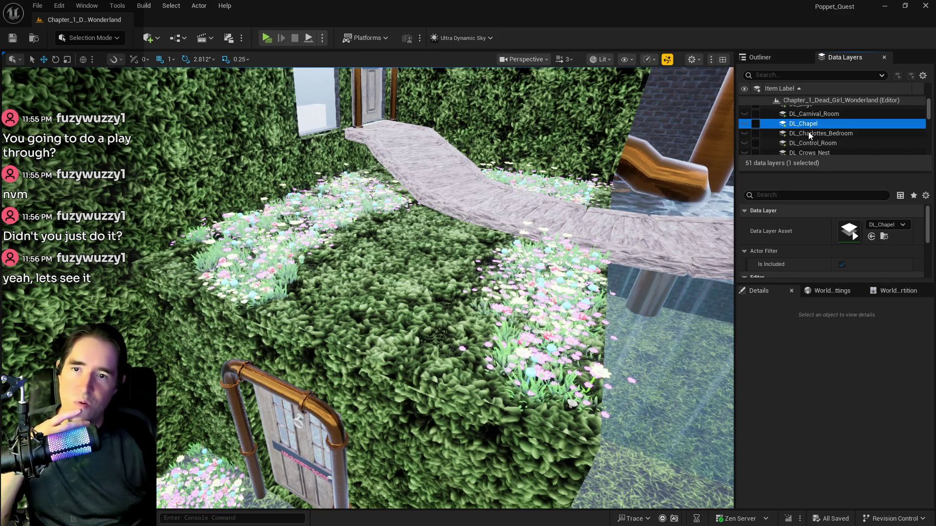
scroll(808, 132, "up", 1)
scroll(806, 132, "down", 15)
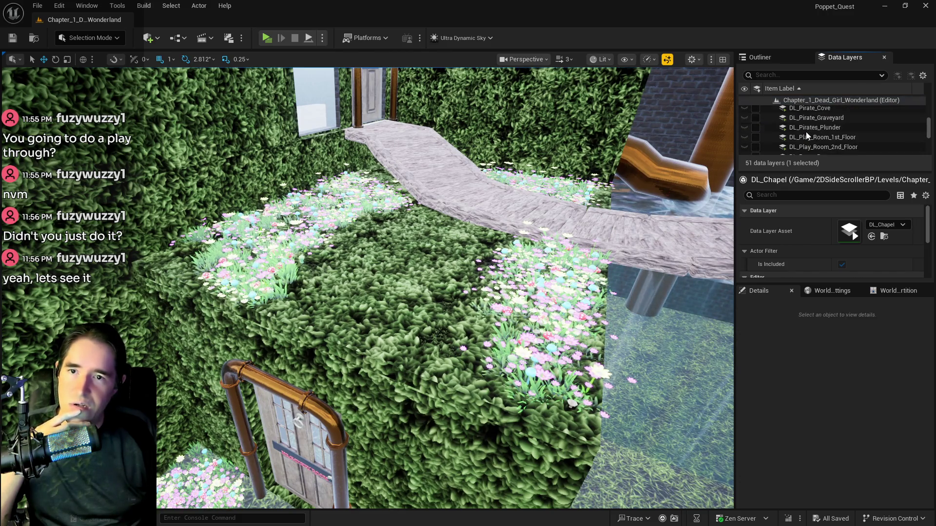
scroll(806, 131, "up", 3)
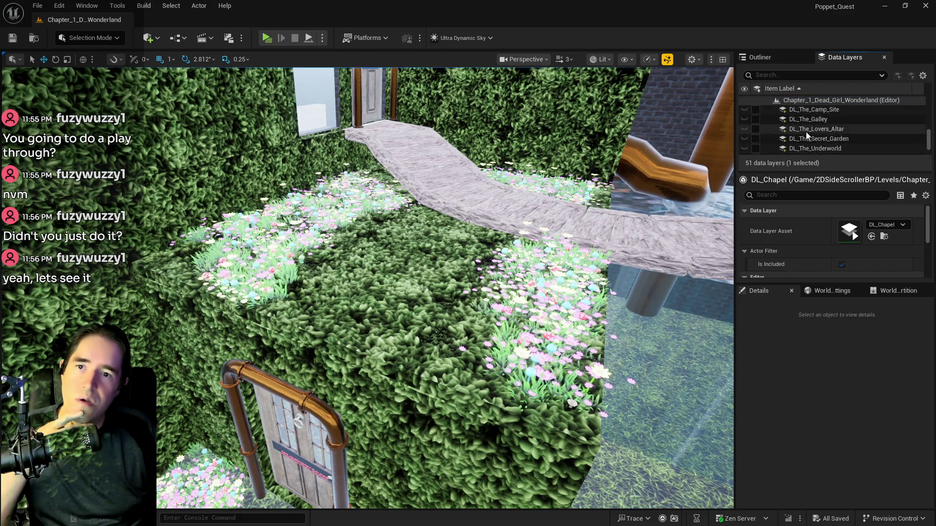
scroll(815, 145, "up", 3)
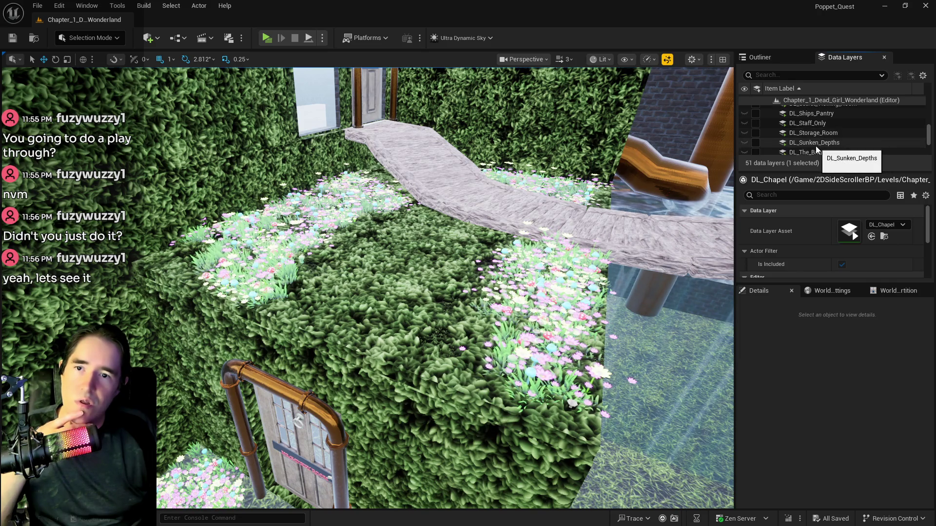
left_click(811, 132)
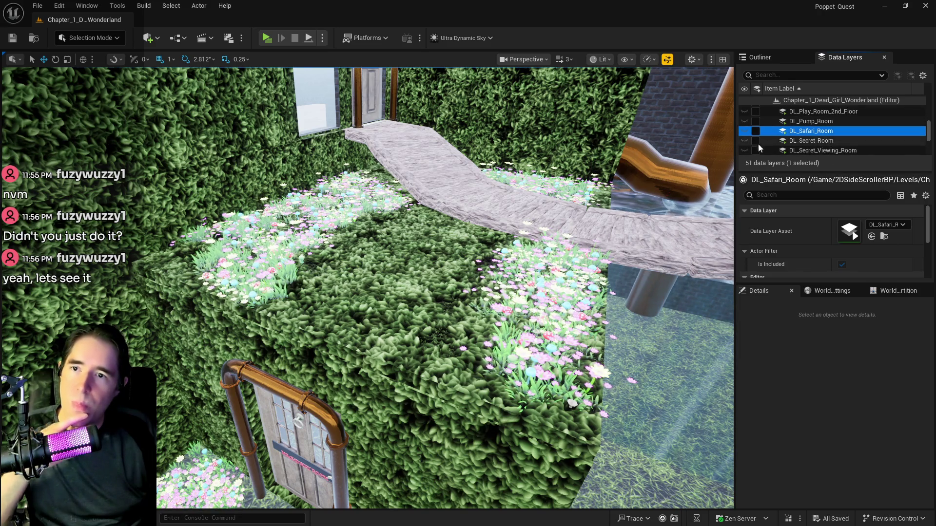
- Fly the viewport through the hedge walls into the pipe room, then launch the standalone preview
key("w")
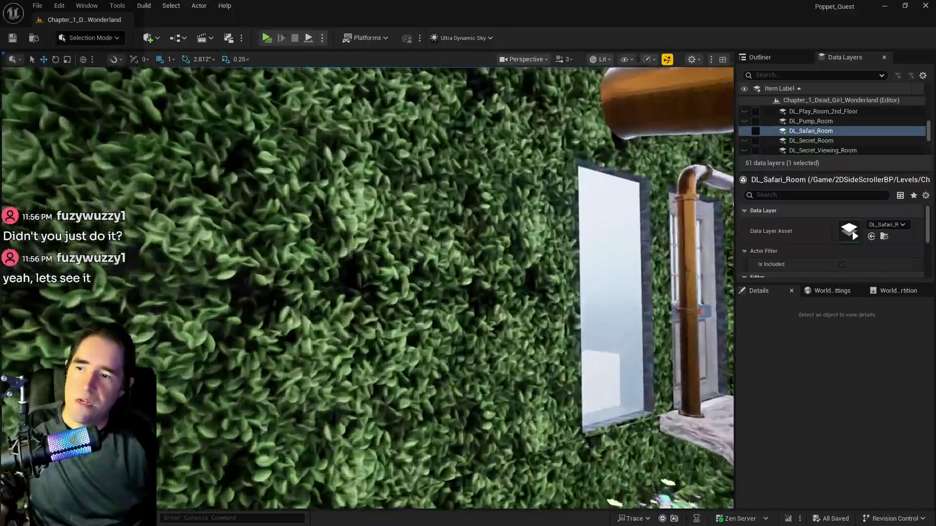
key("w")
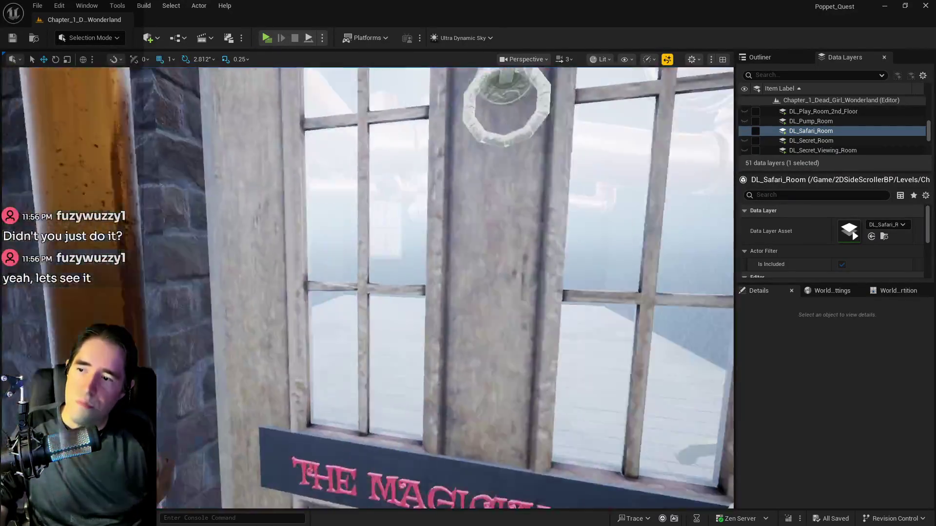
key("s")
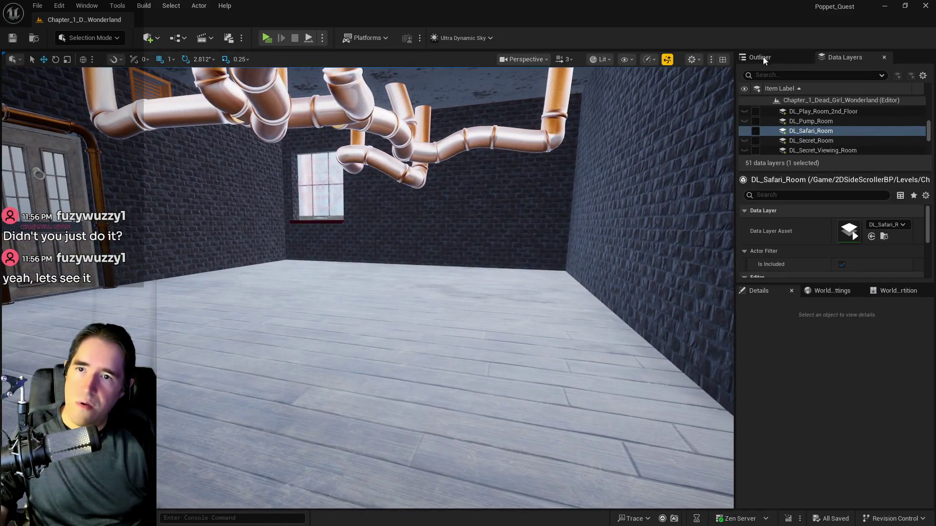
left_click(764, 60)
key("alt+Tab")
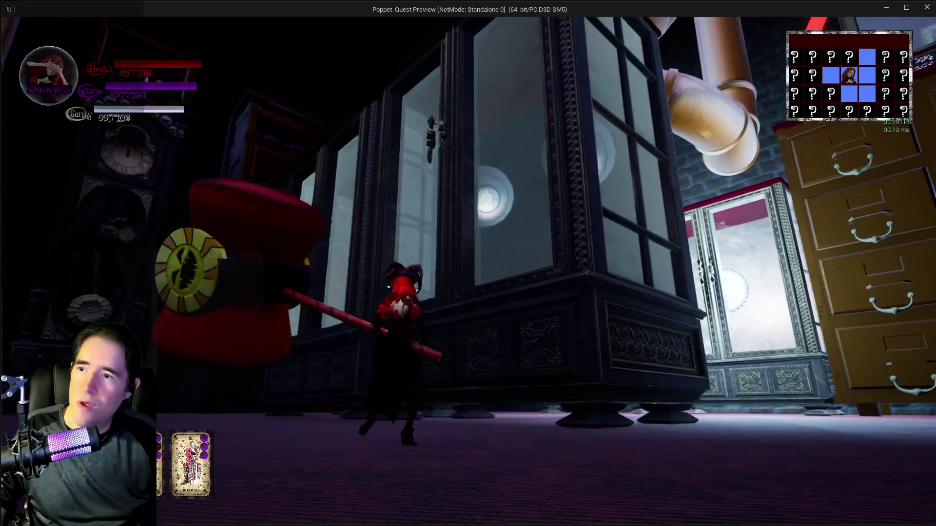
- Move into the room, hammer the doll enemy and switch the character to Darkness mode
key("w")
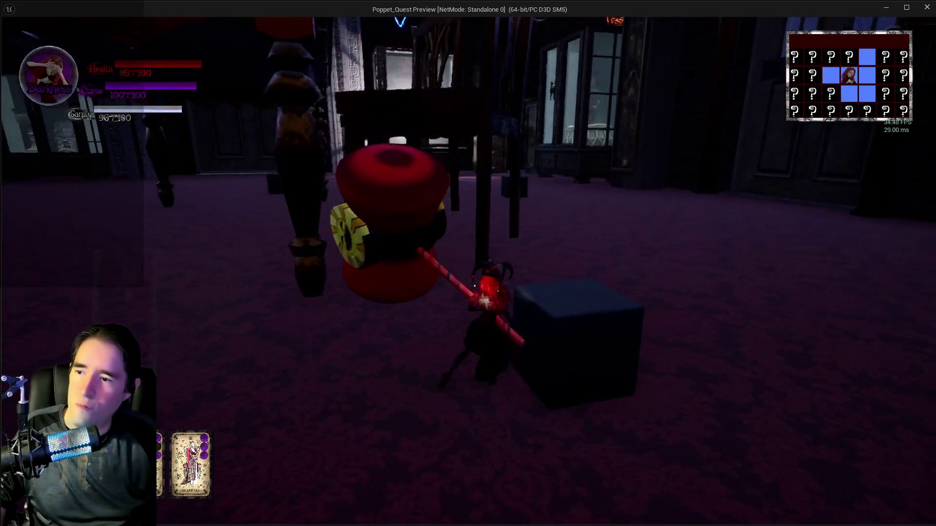
key("w")
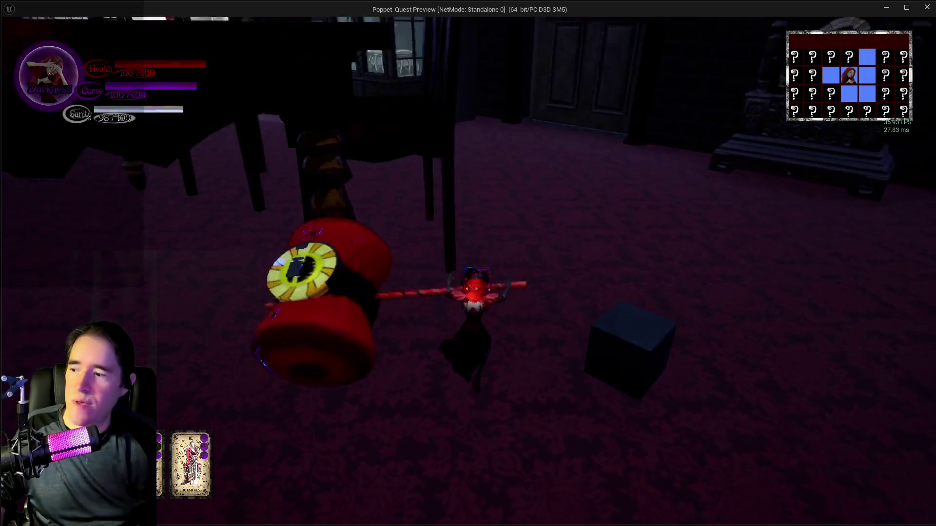
key("q")
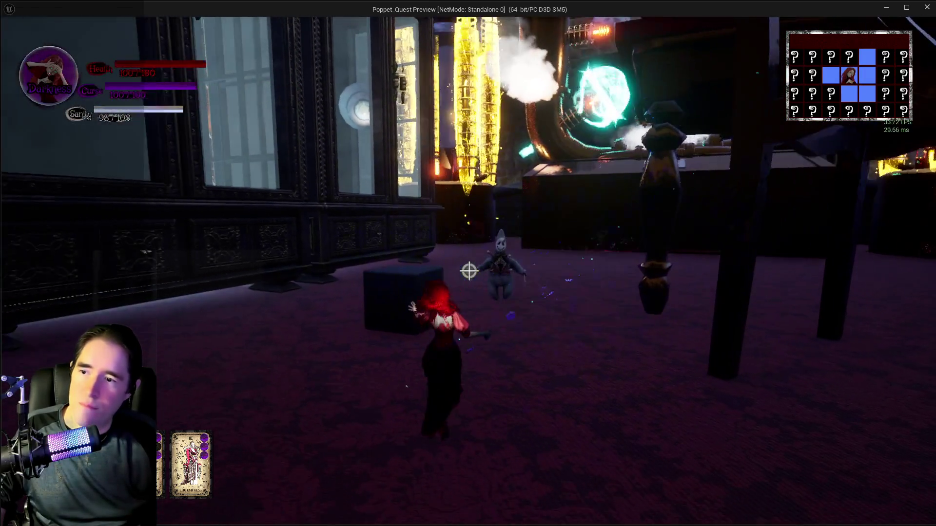
- Throw tarot cards and cast slash attacks at the enemy, lifting the dark and numbered cubes
left_click(468, 271)
left_click(469, 271)
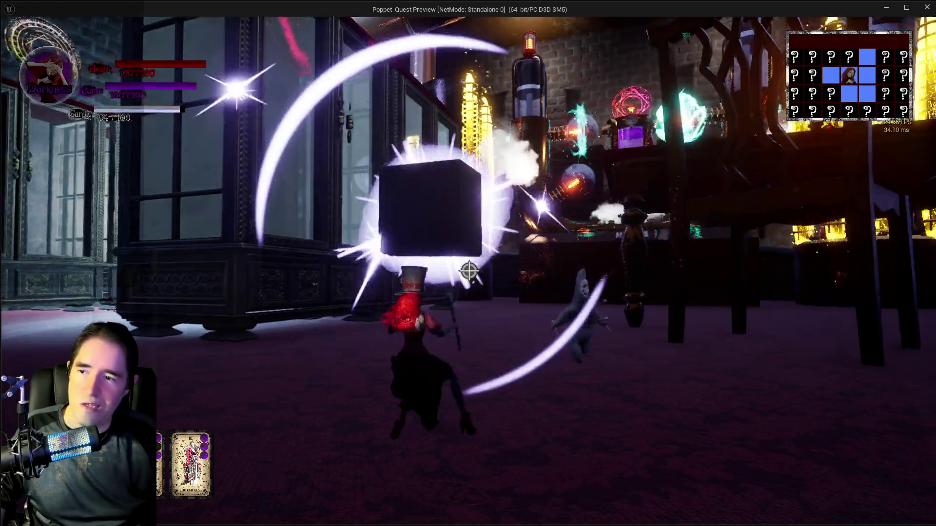
left_click(469, 271)
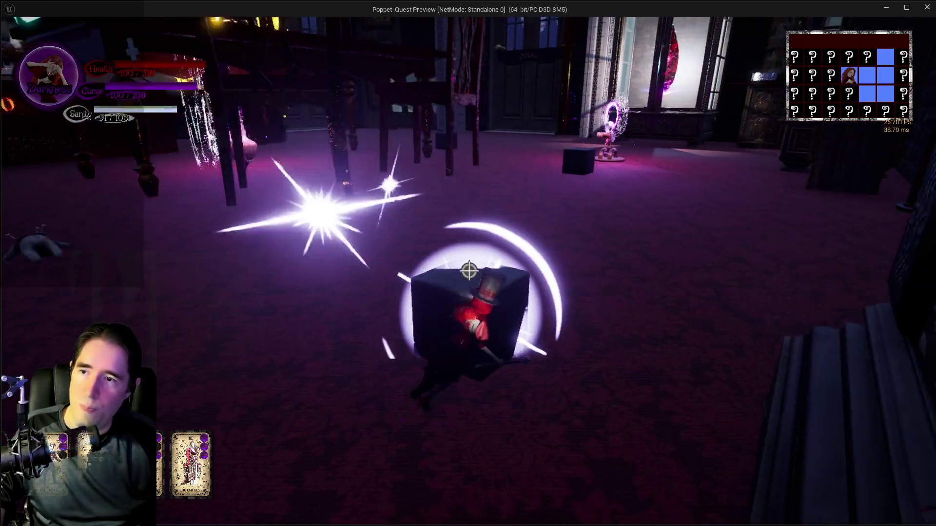
left_click(469, 271)
left_click(469, 271)
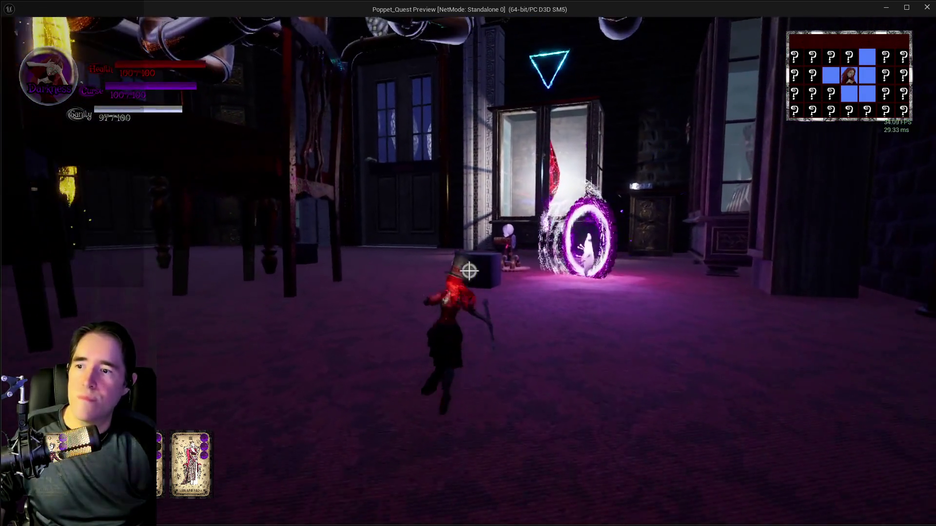
left_click(469, 271)
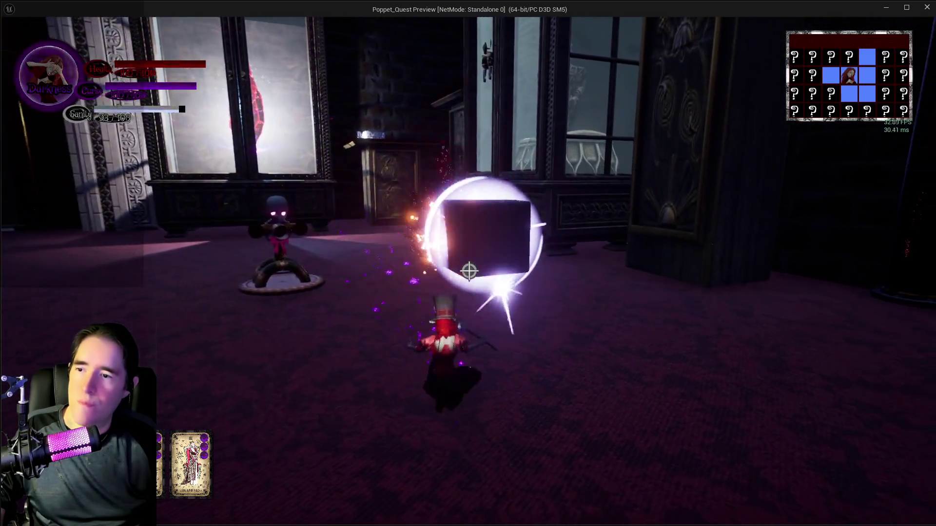
left_click(469, 271)
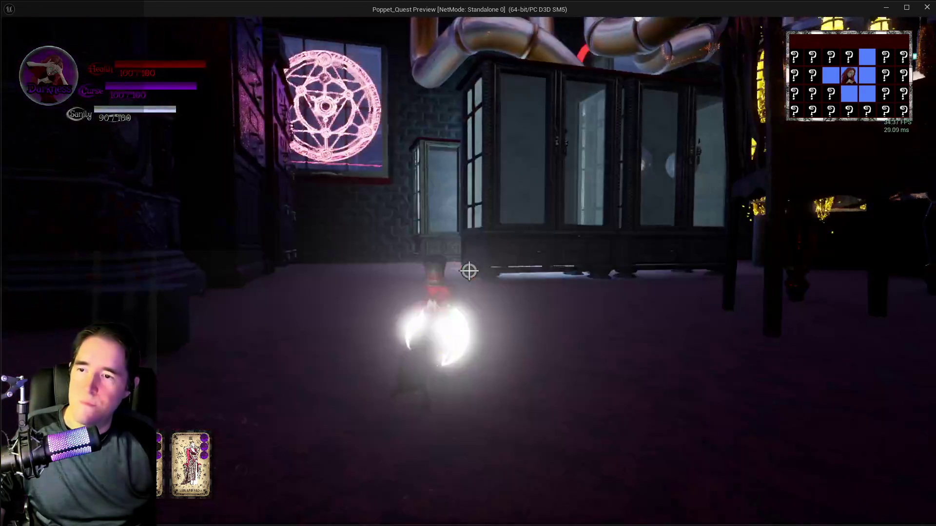
left_click(469, 271)
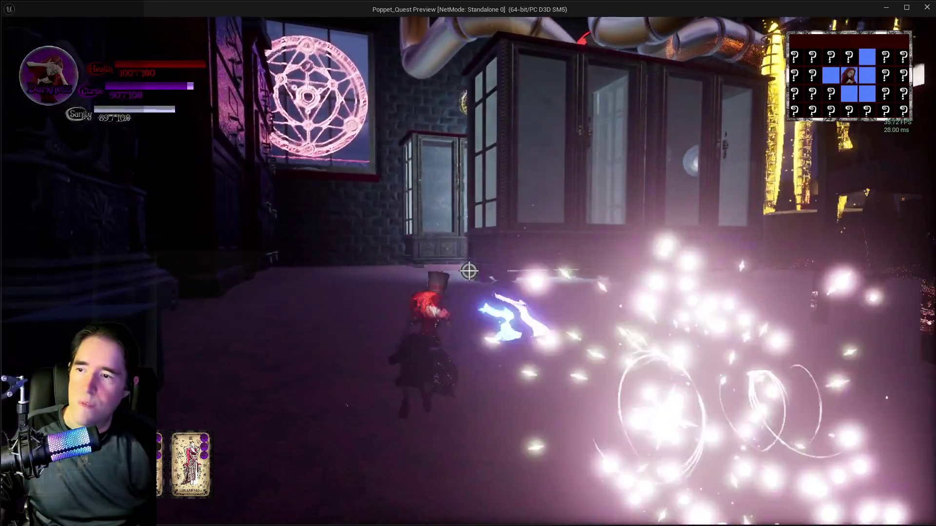
left_click(468, 271)
left_click(469, 271)
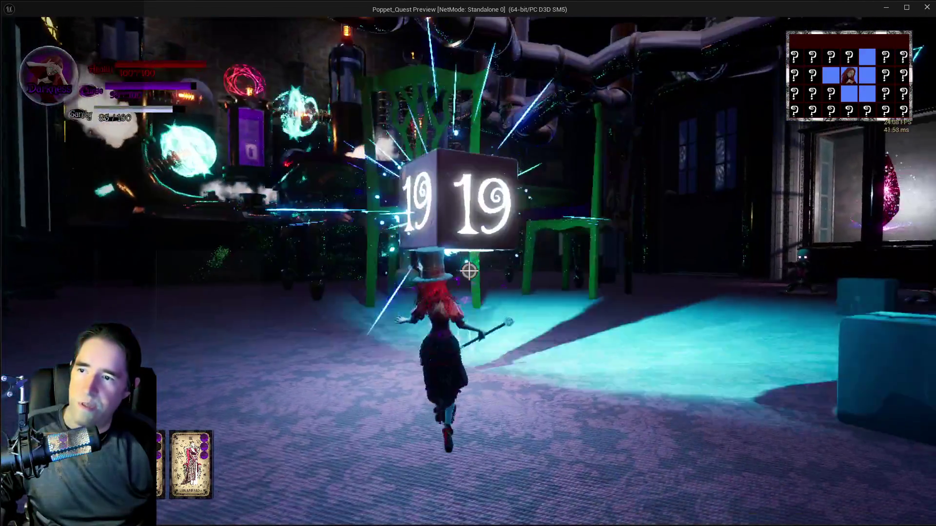
left_click(469, 271)
left_click(469, 271)
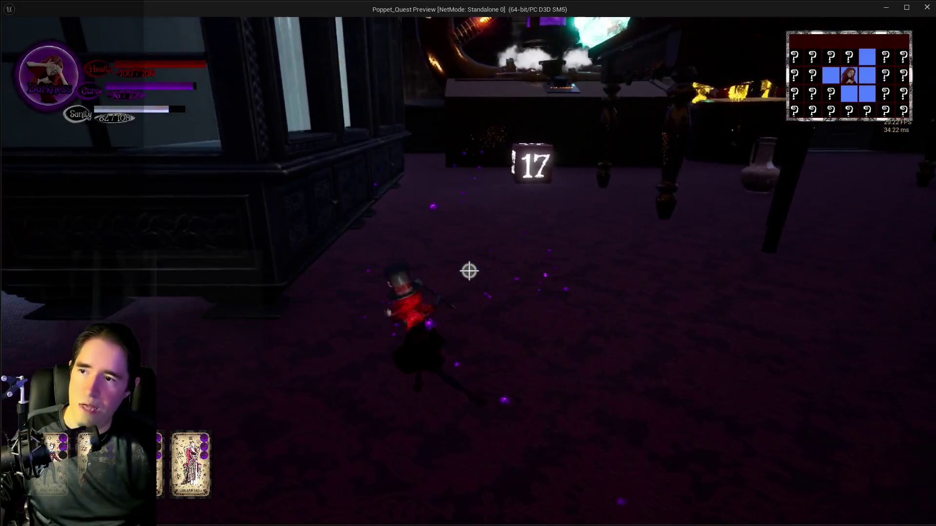
- Run to the drawer cabinet, through the pipe area, to the lit lamp by the window
key("w")
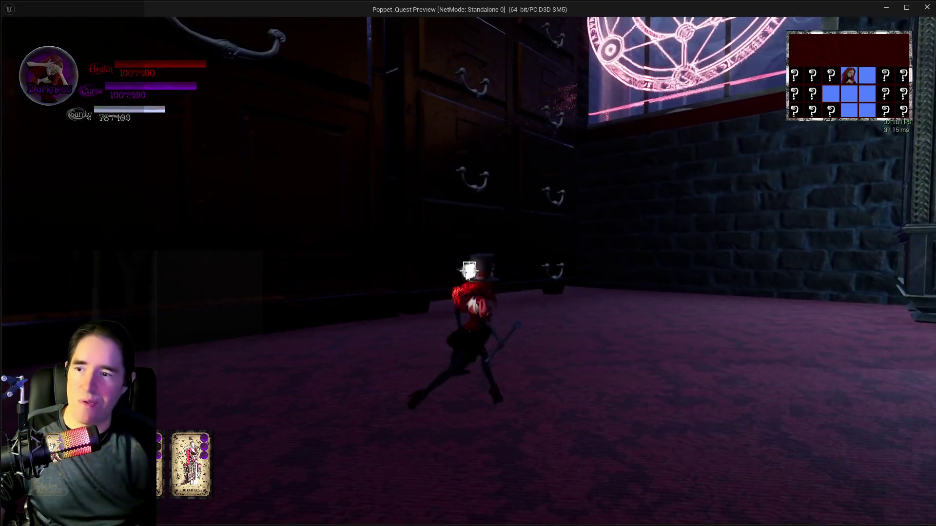
left_click(469, 271)
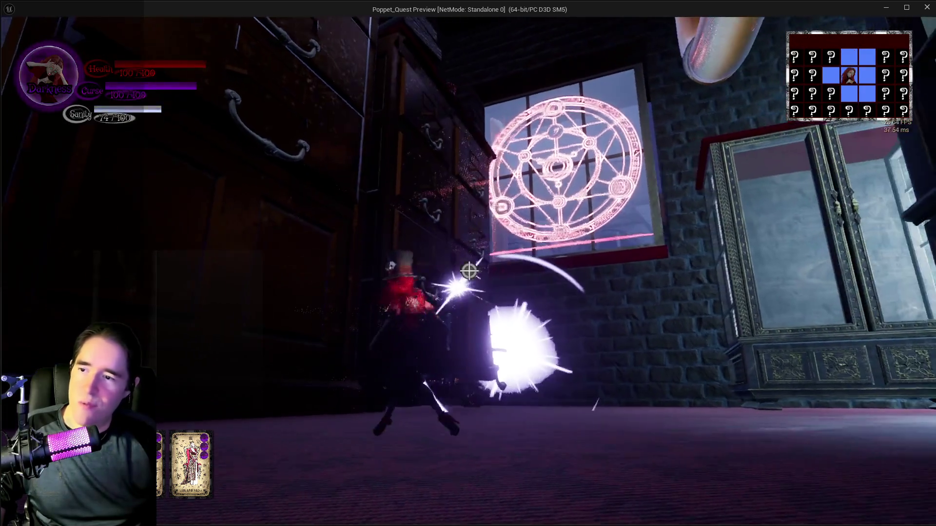
key("w")
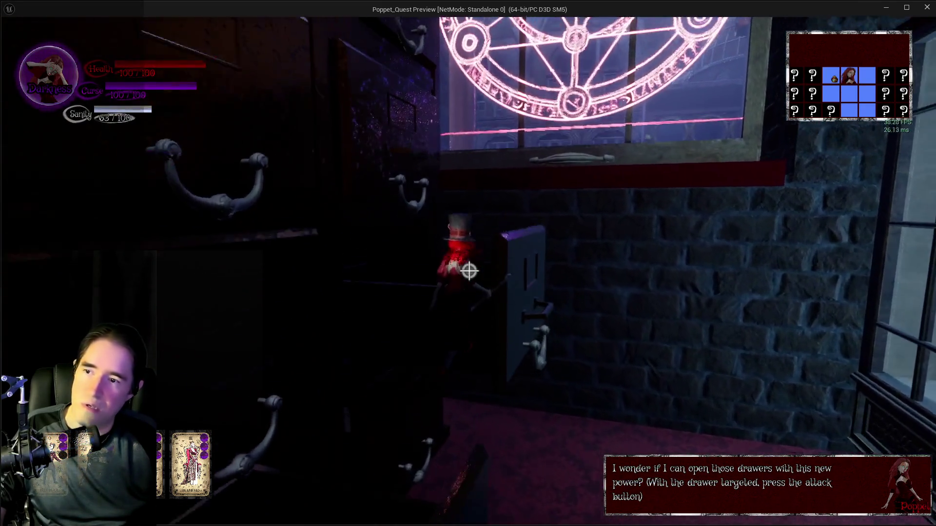
key("w")
key("w")
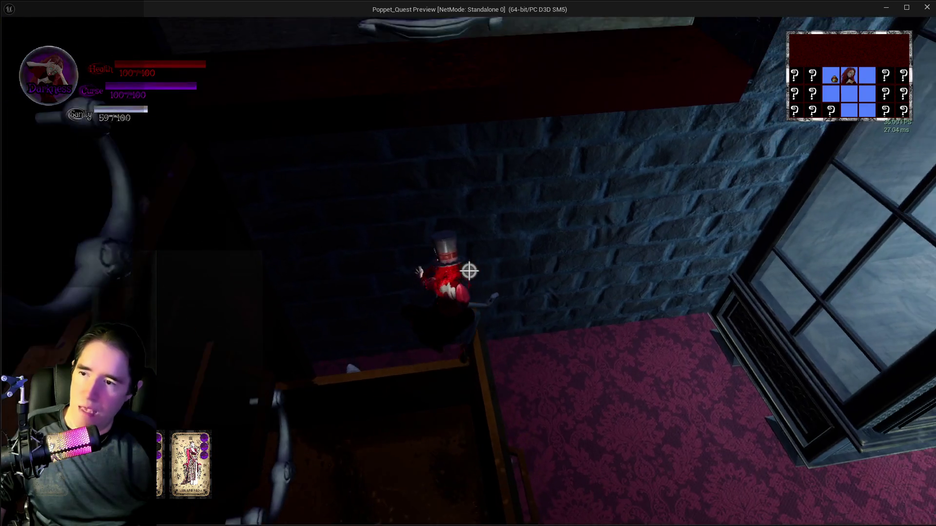
key("w")
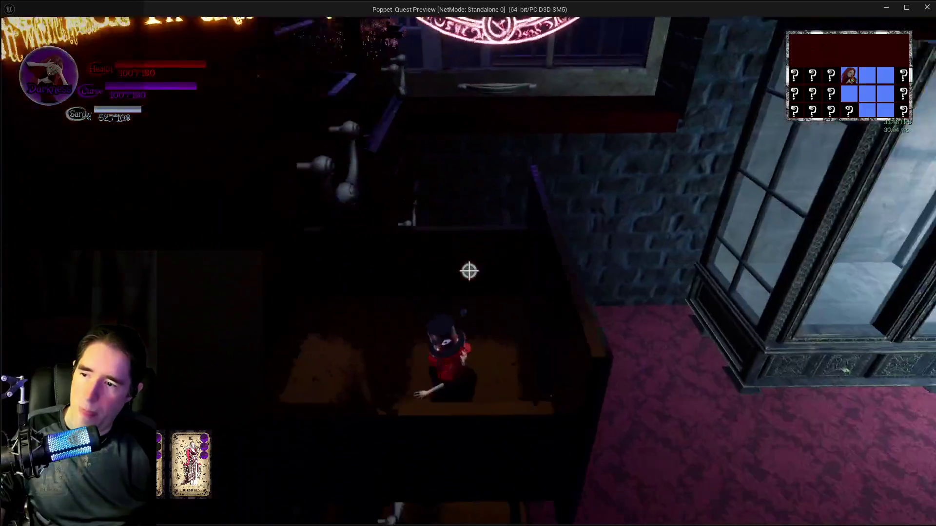
key("w")
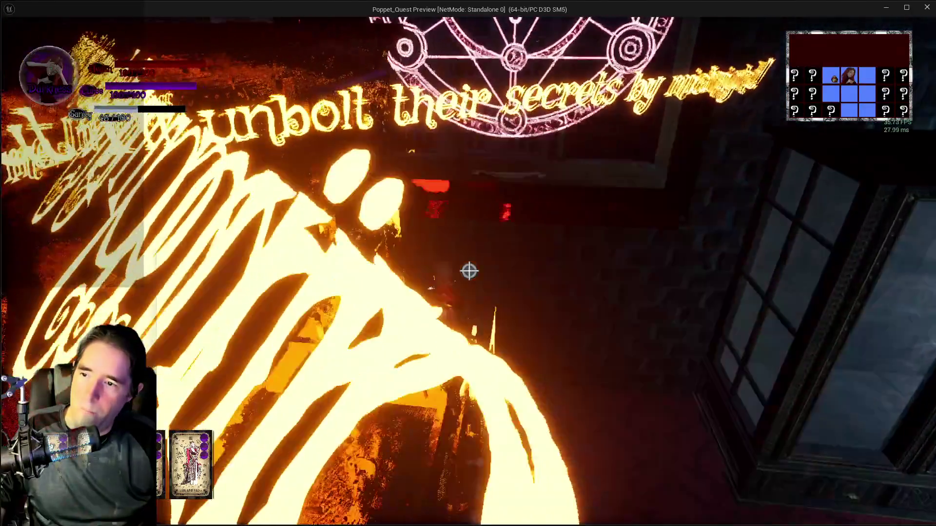
key("w")
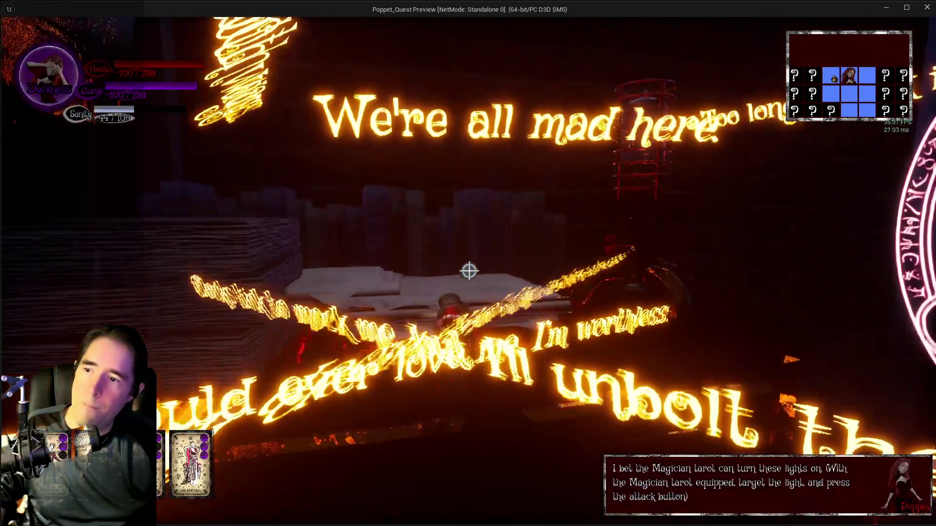
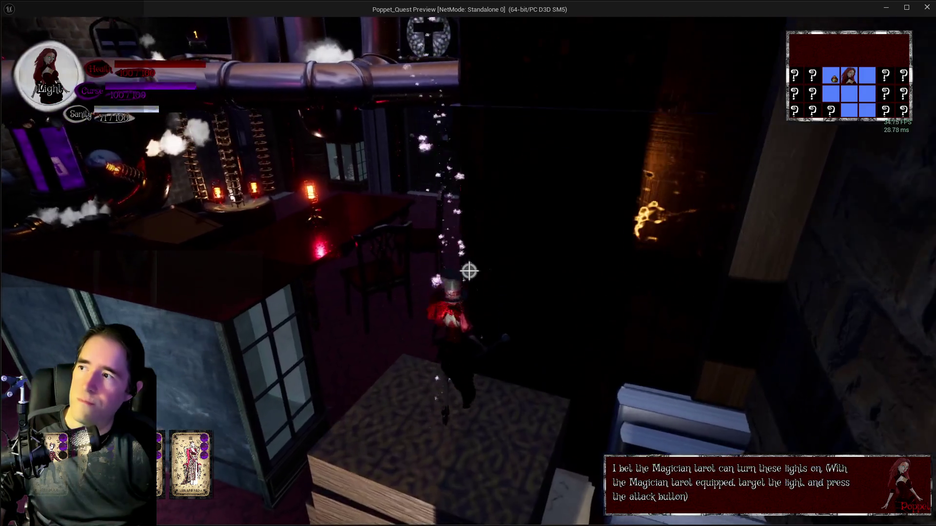
- Cast a magic burst by the lit lamp and walk past the crates and bookshelf
left_click(468, 271)
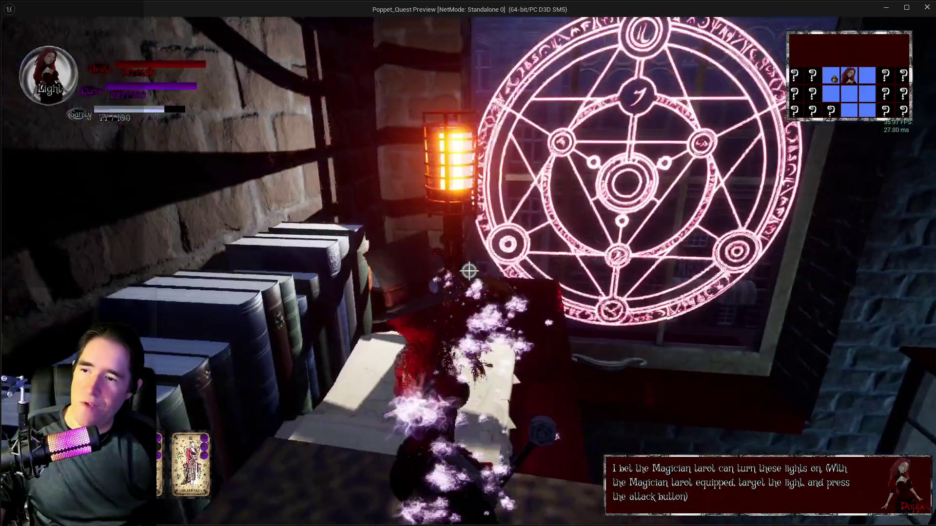
key("w")
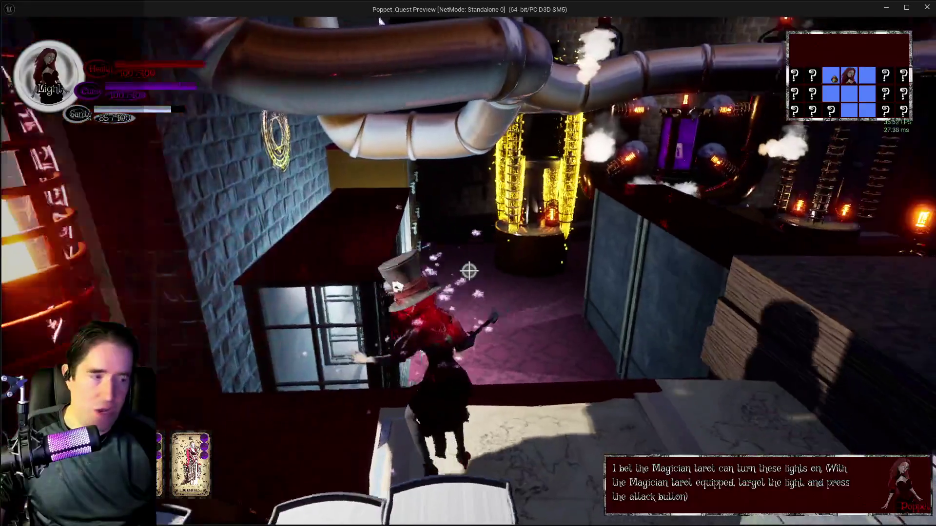
key("w")
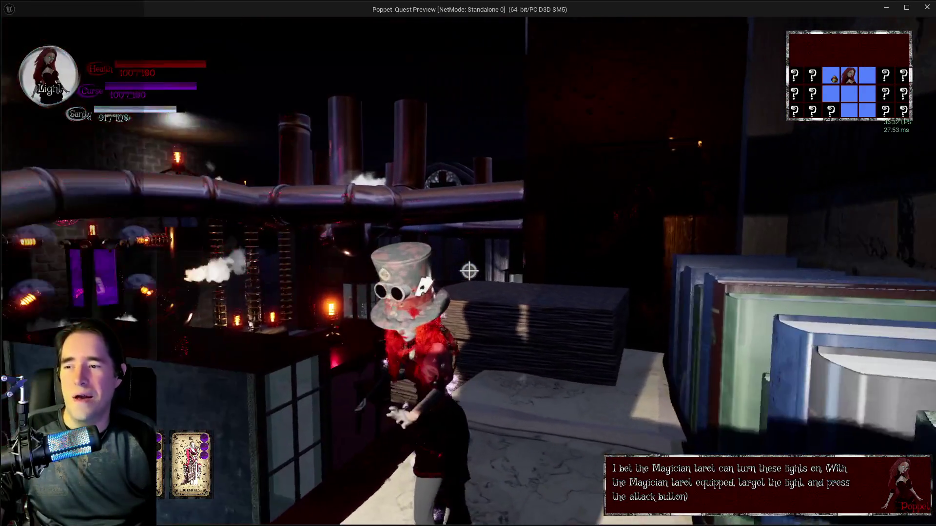
key("w")
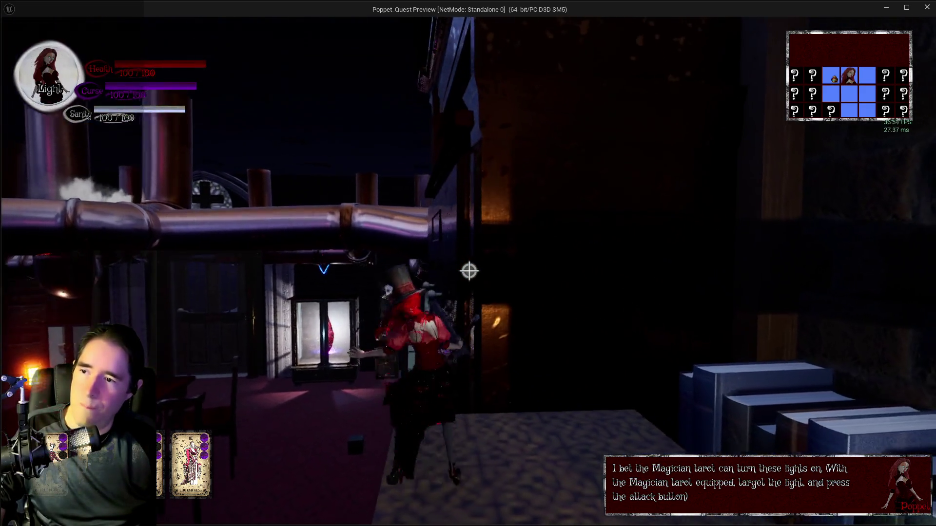
- Attack toward the machinery, enter the dark room, smash the bottle shelf and reach the Carnival pipe
left_click(468, 271)
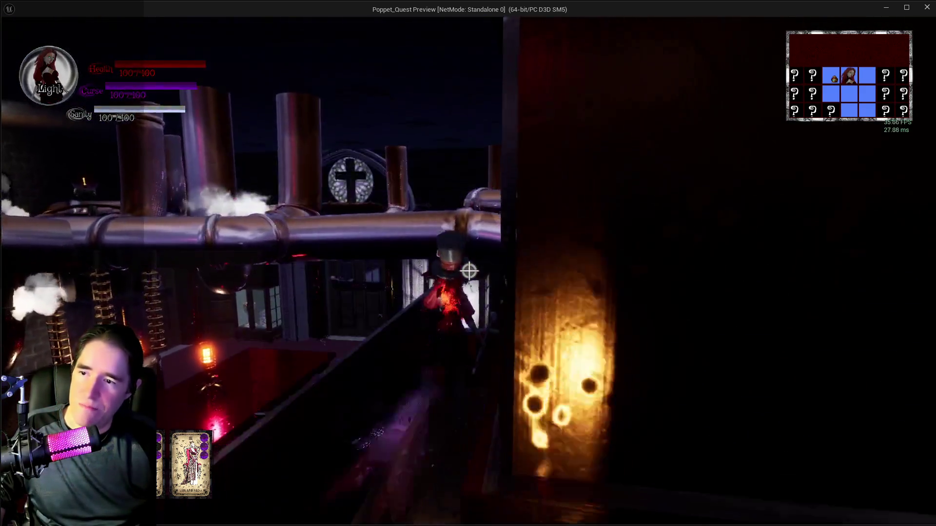
key("w")
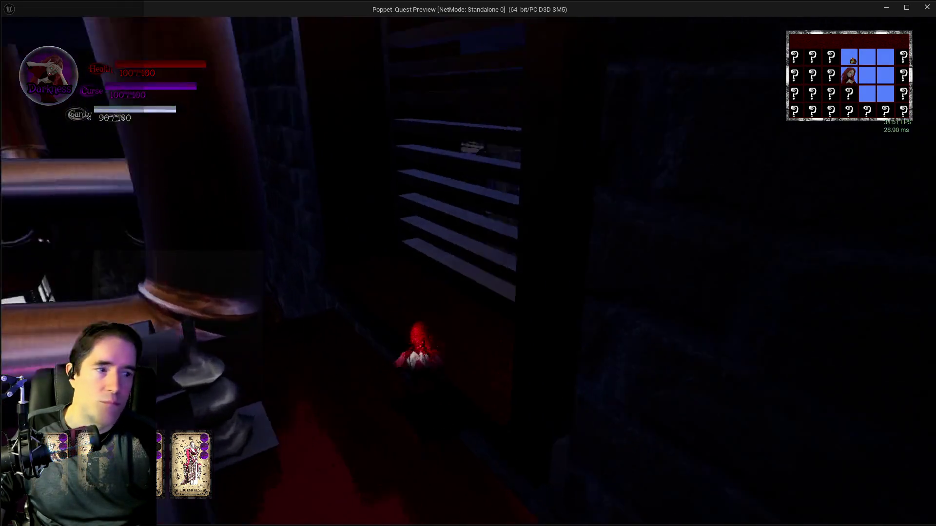
key("w")
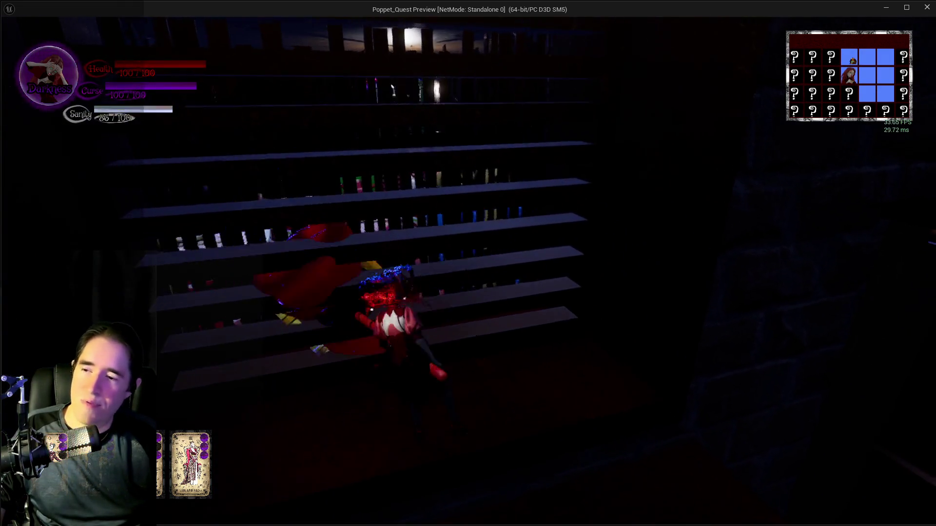
key("e")
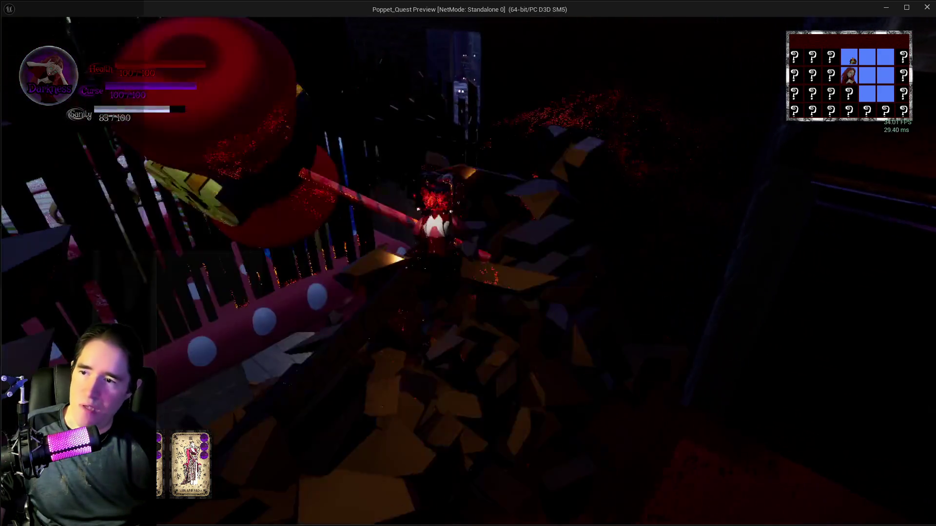
key("w")
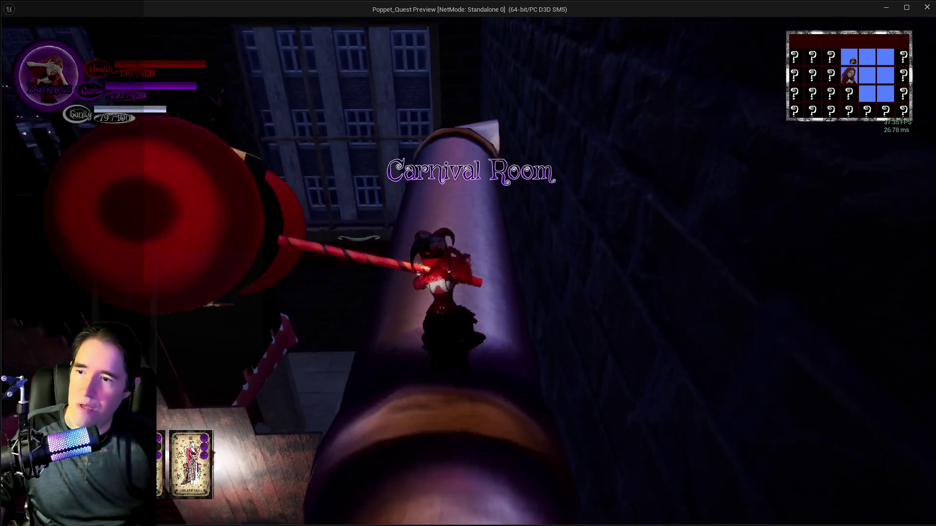
- Go down the pipe, out the window, and across the rooftop ledges to the purple-lit street
key("w")
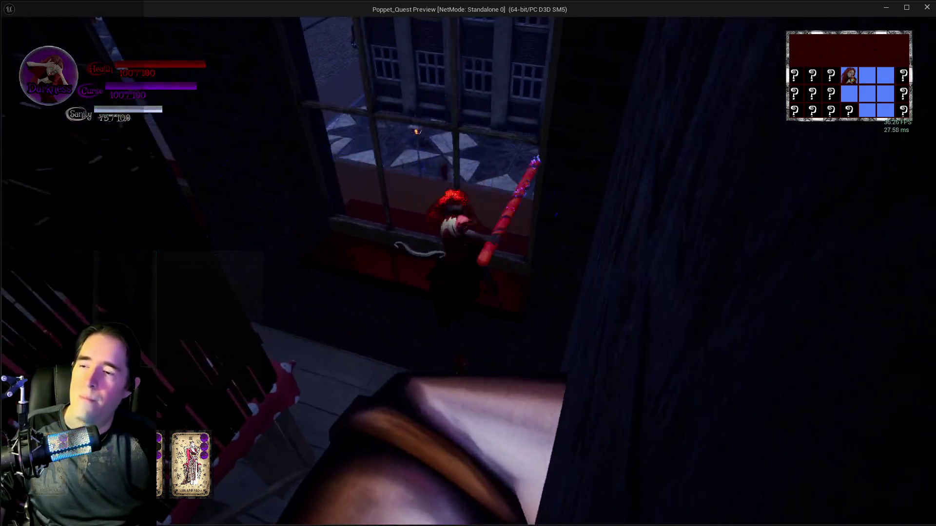
key("w")
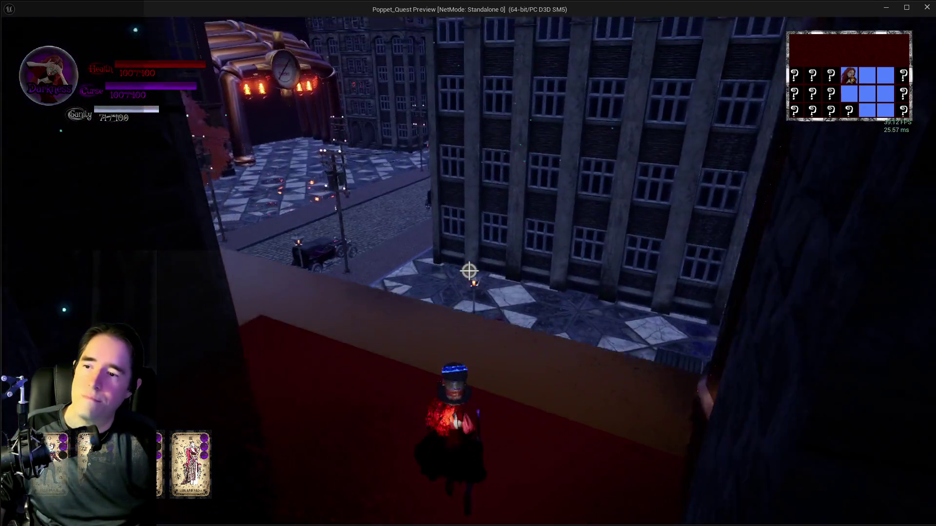
key("w")
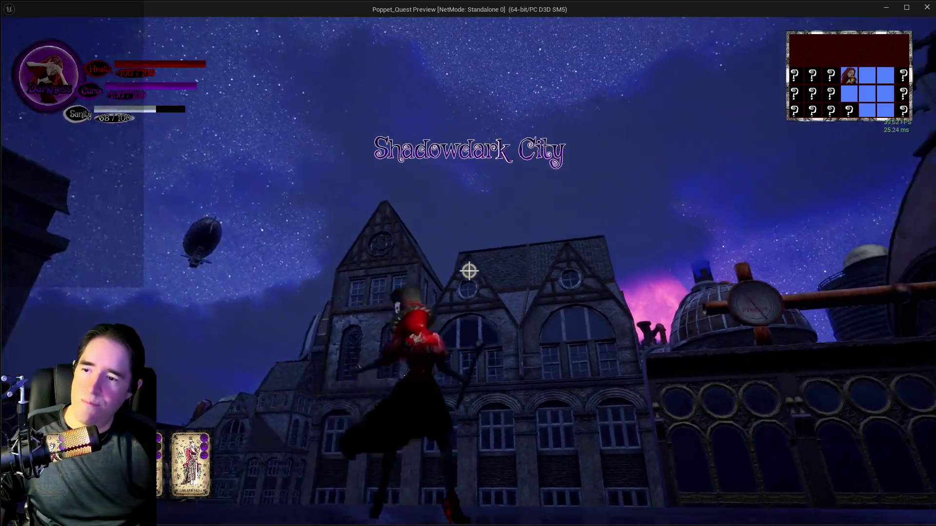
key("w")
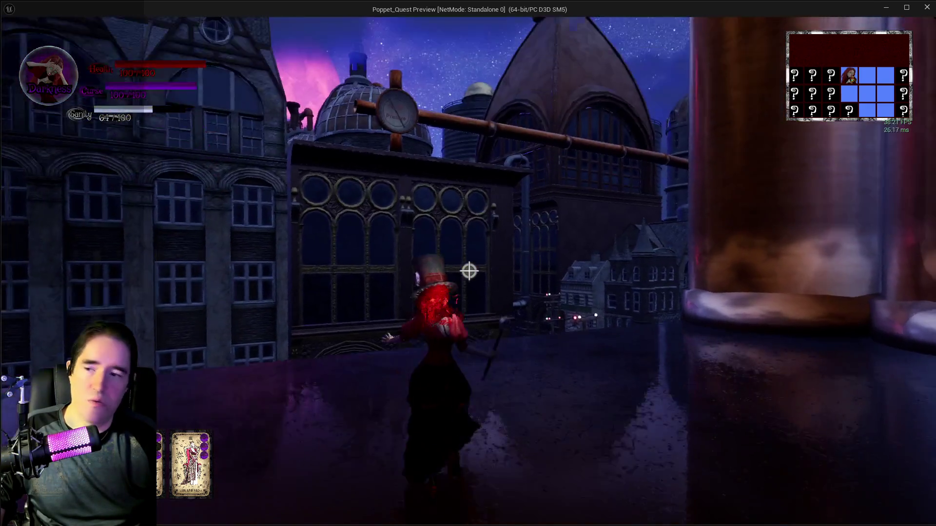
key("w")
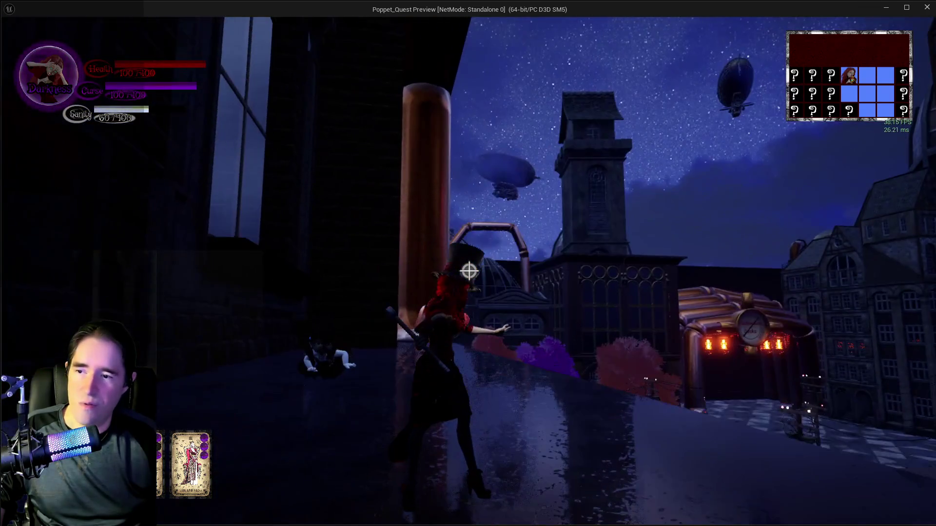
key("w")
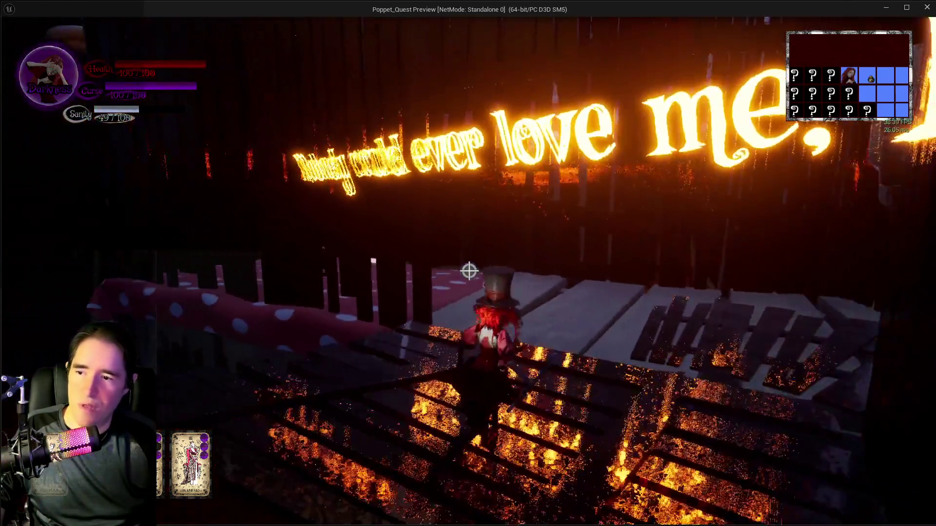
- Run to the lamppost and equip the Temperance tarot card
key("w")
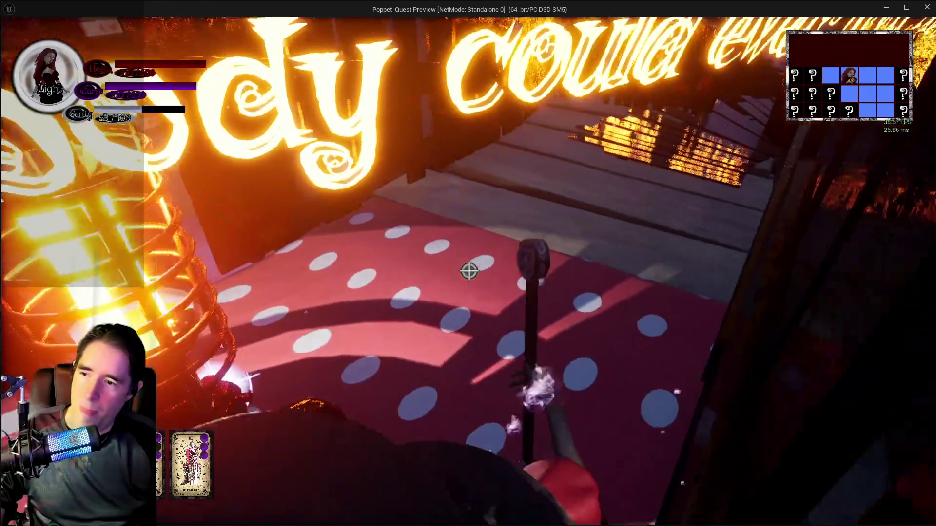
key("Tab")
key("Escape")
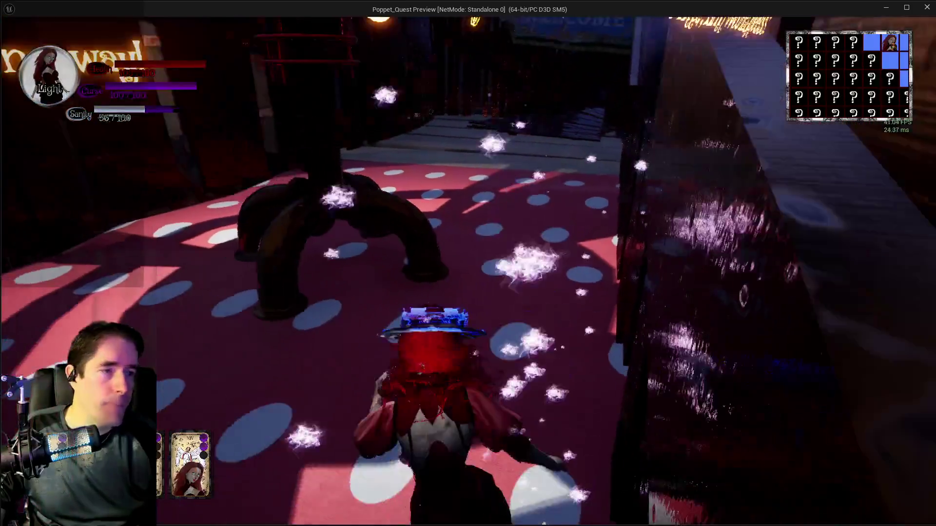
- Run under the WELCOME sign and along the wooden walkways to the GOAL gate
key("w")
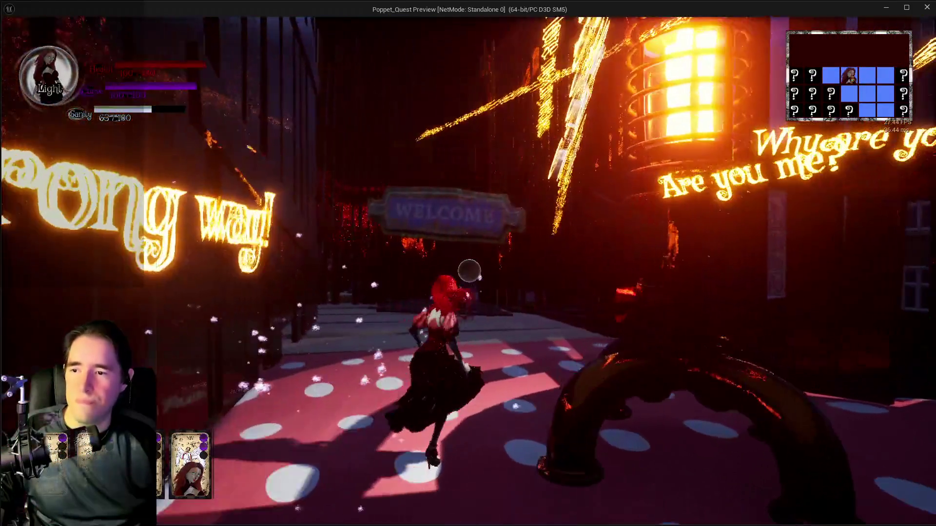
key("w")
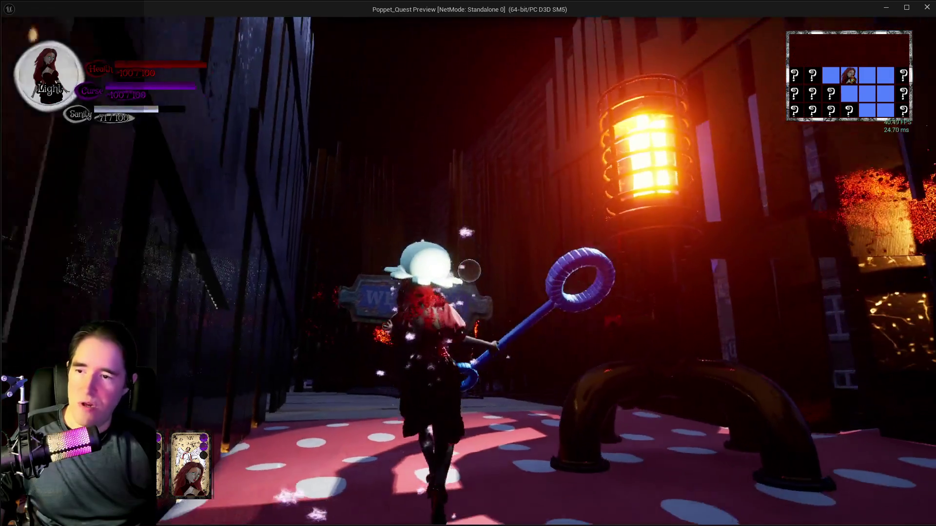
key("w")
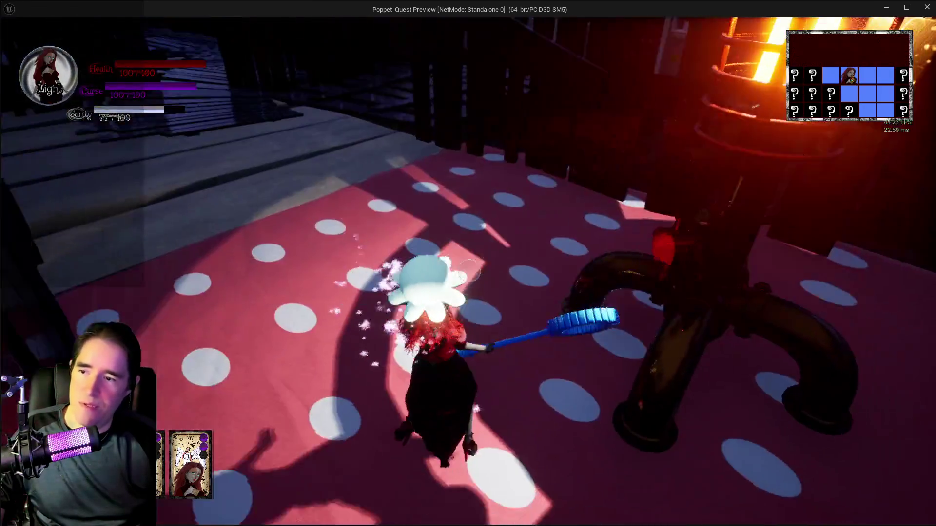
key("w")
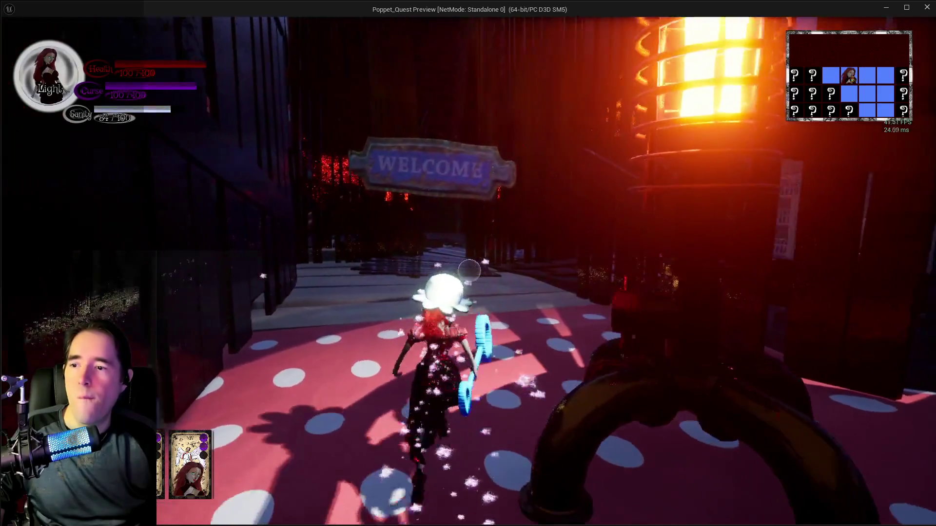
key("w")
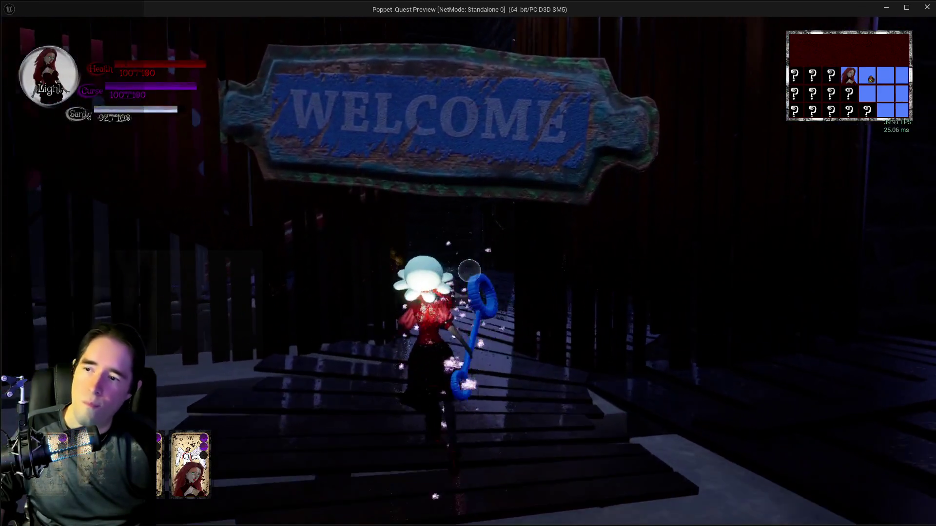
key("w")
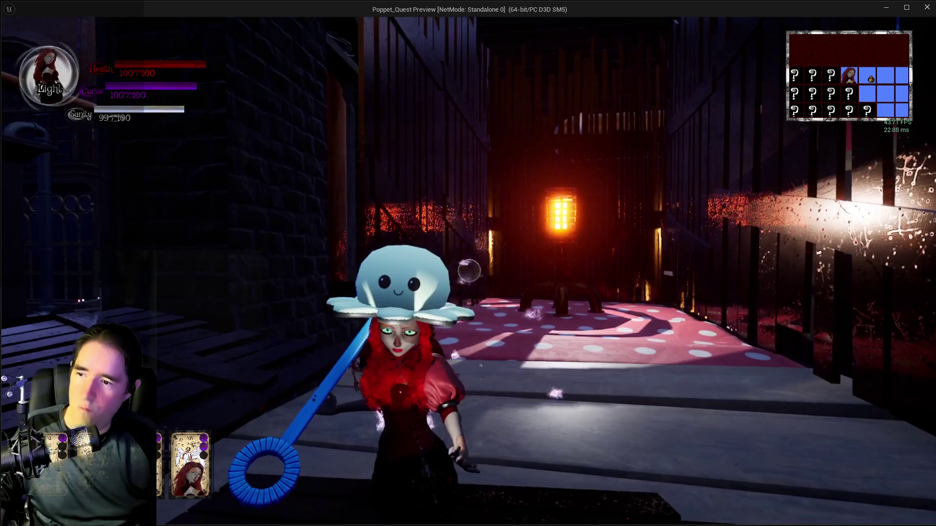
key("w")
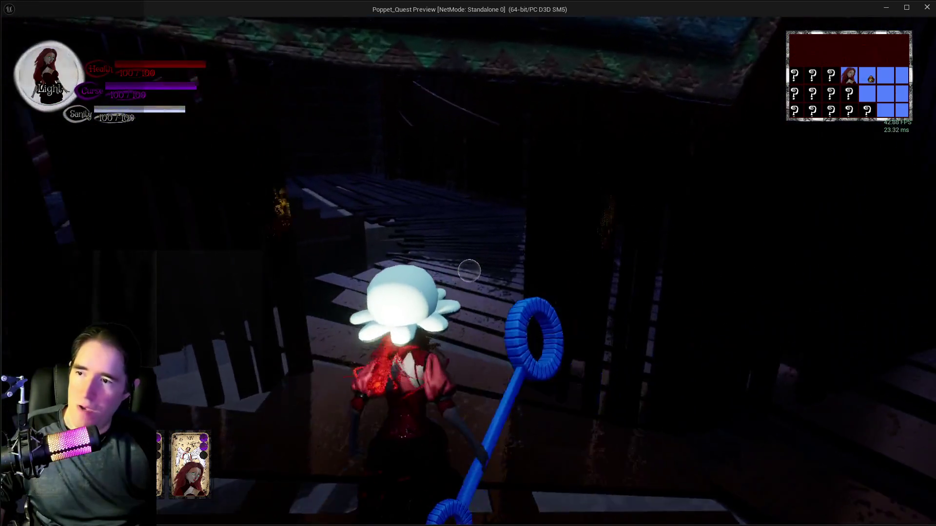
key("w")
key("w")
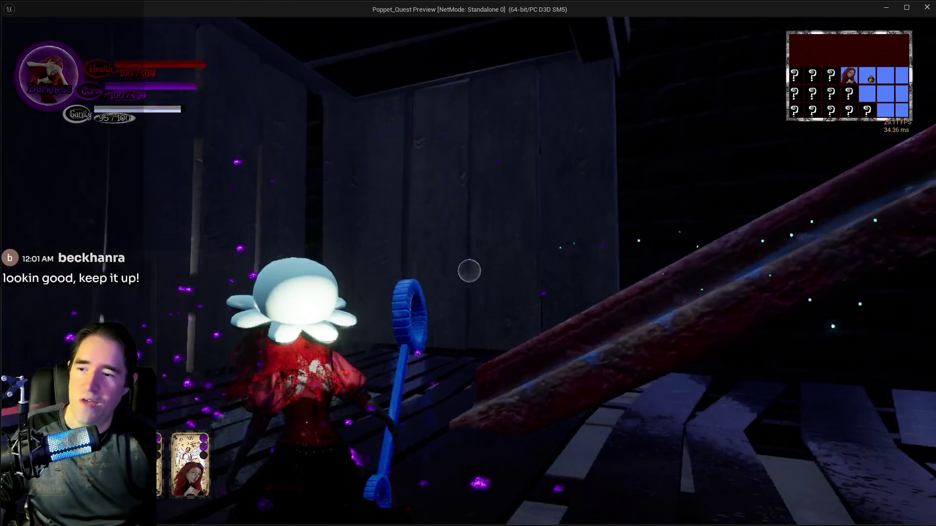
key("w")
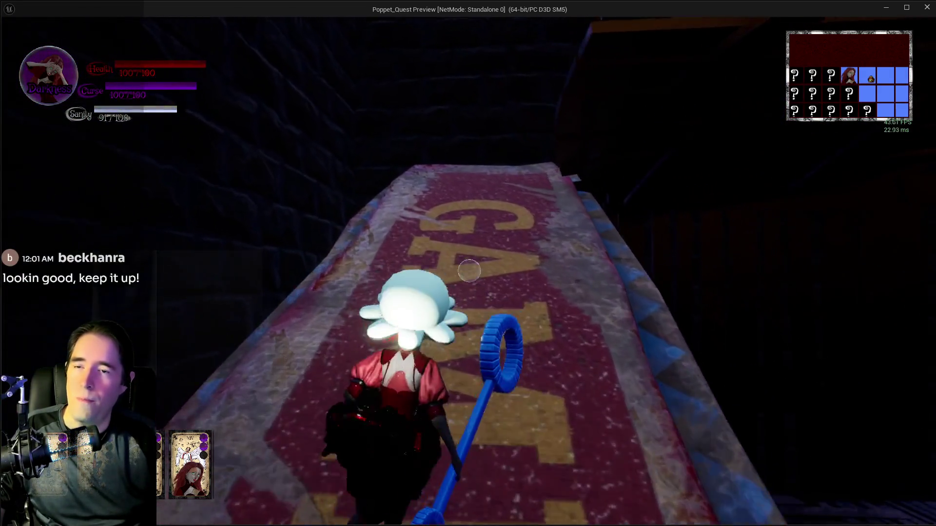
key("w")
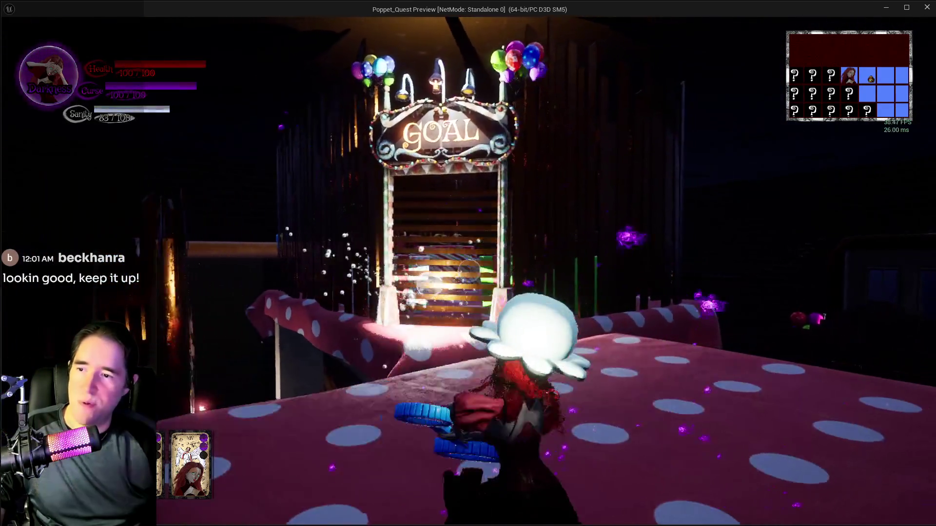
- Walk through the purple portal and jump over the striped gift box
key("w")
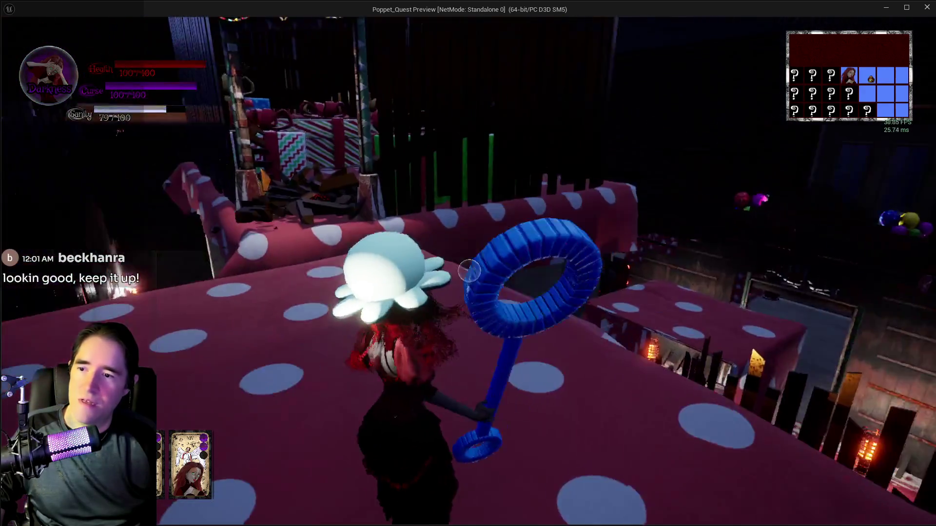
key("w")
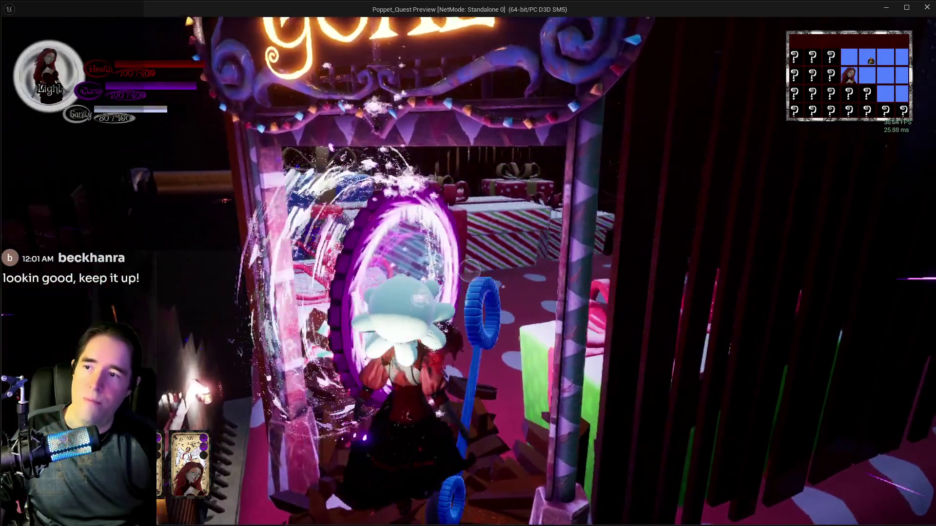
key("w")
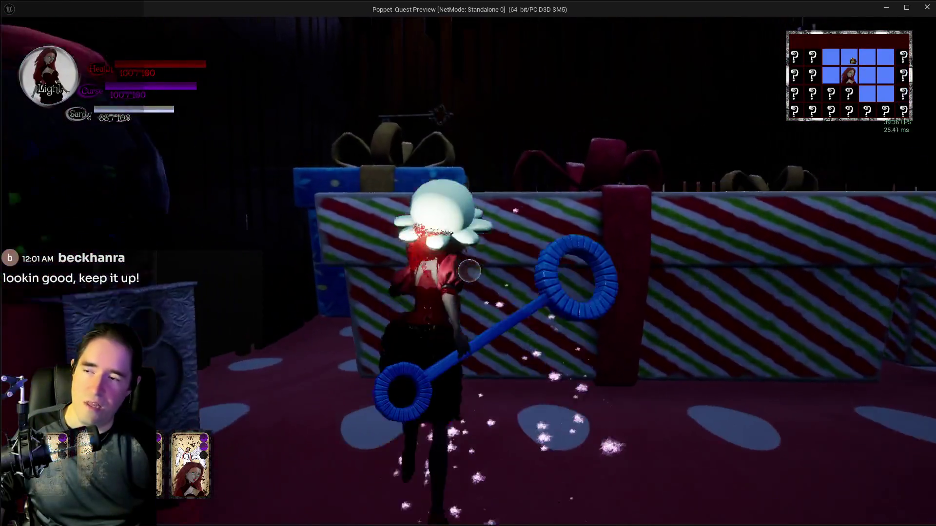
key("space")
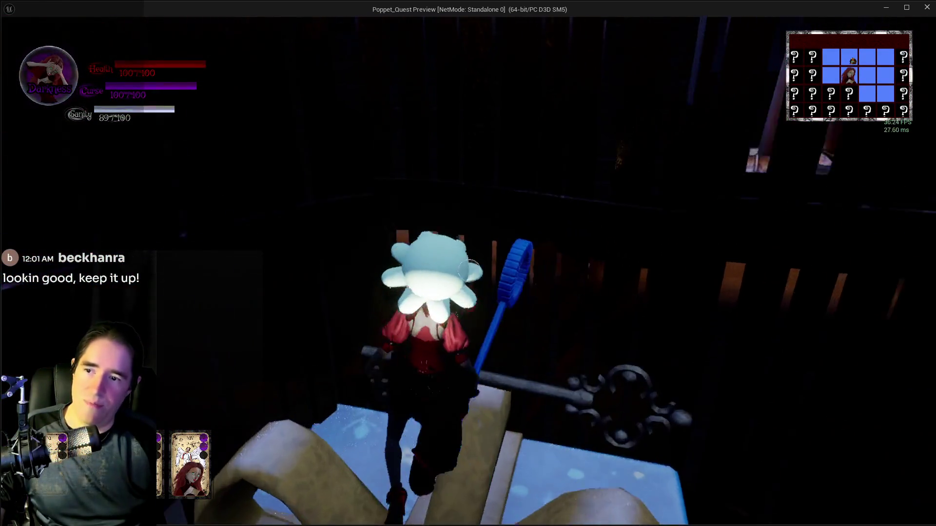
key("w")
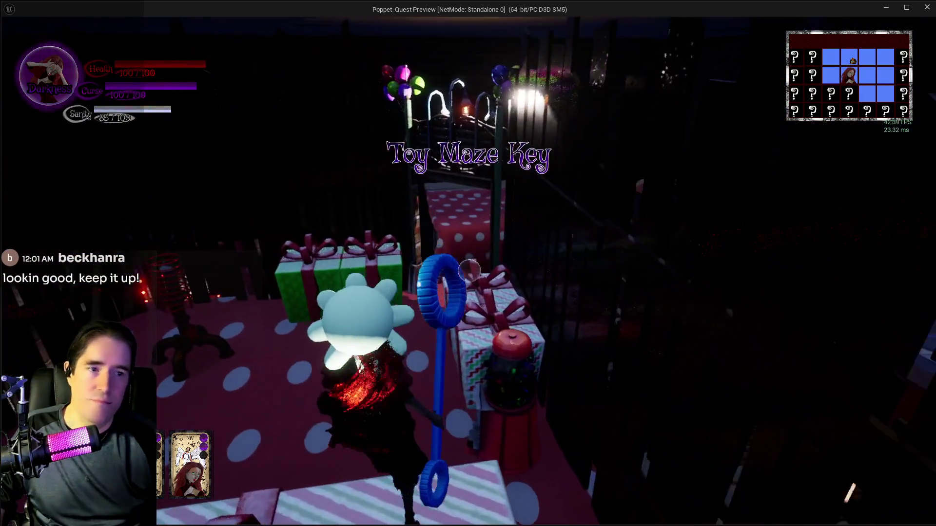
- Weave between the green and polka-dot gift boxes and turn toward the house and fence
key("w")
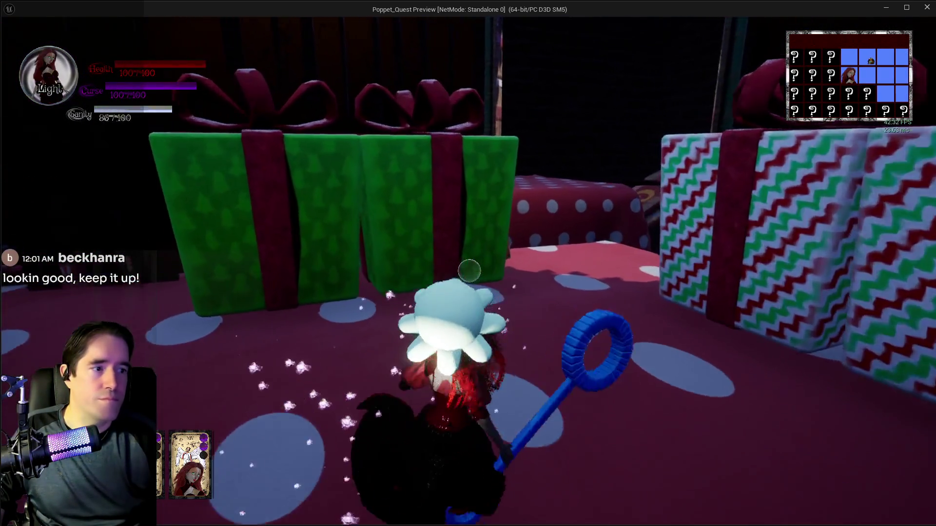
key("w")
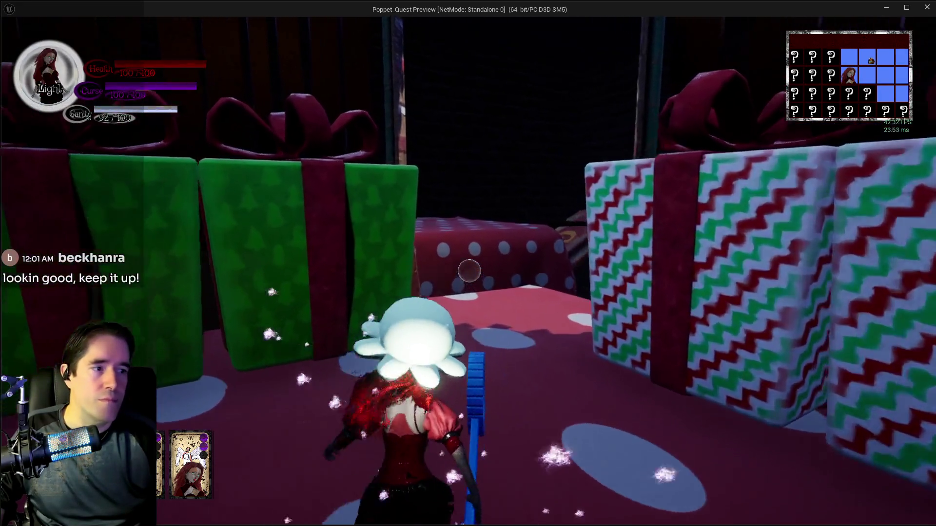
key("w")
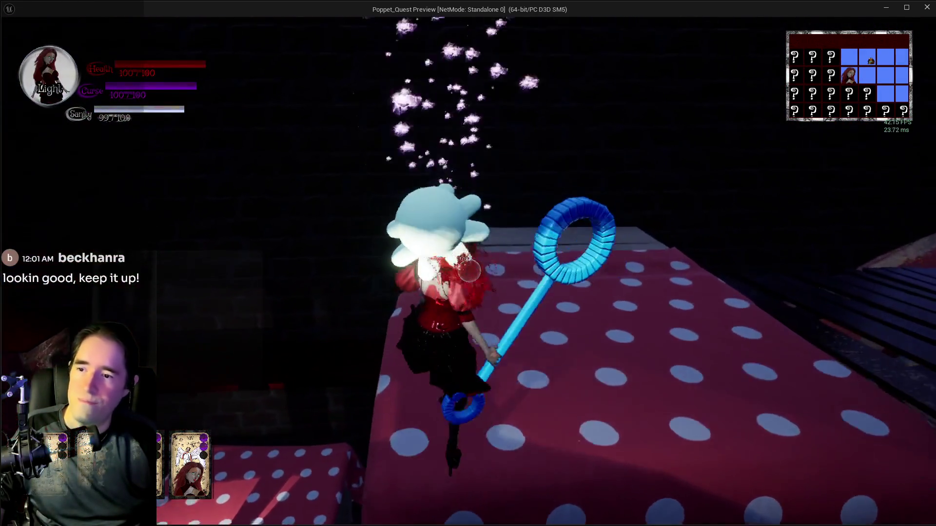
key("w")
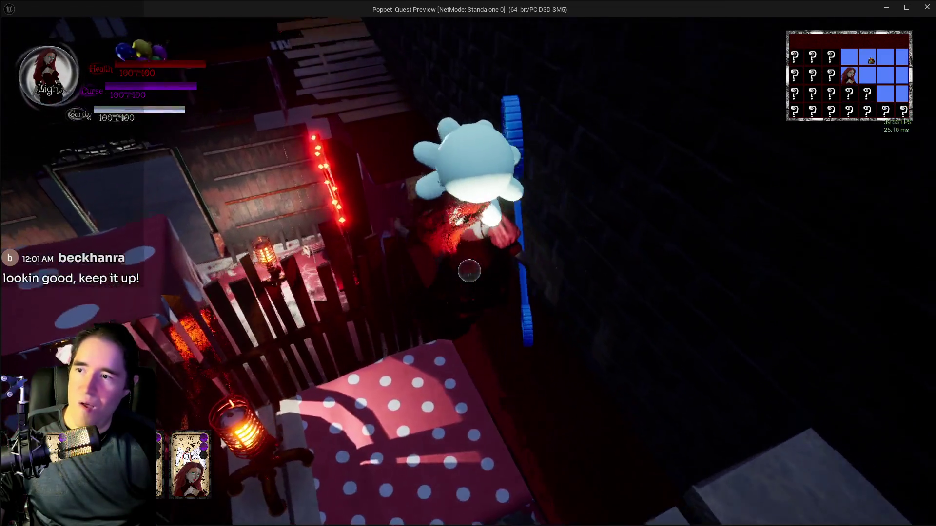
key("q")
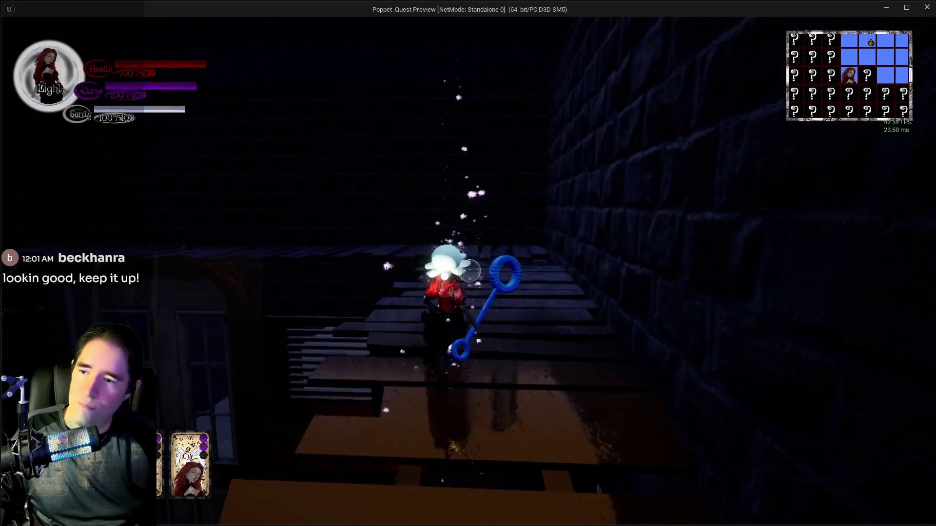
- Follow the plank walkway to the polka-dot toy box and jump into its ball pit
key("q")
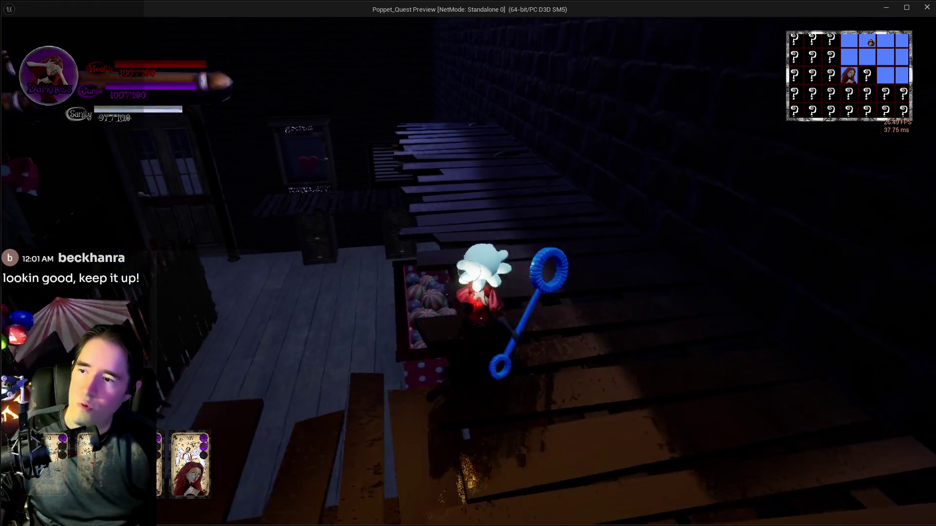
key("w")
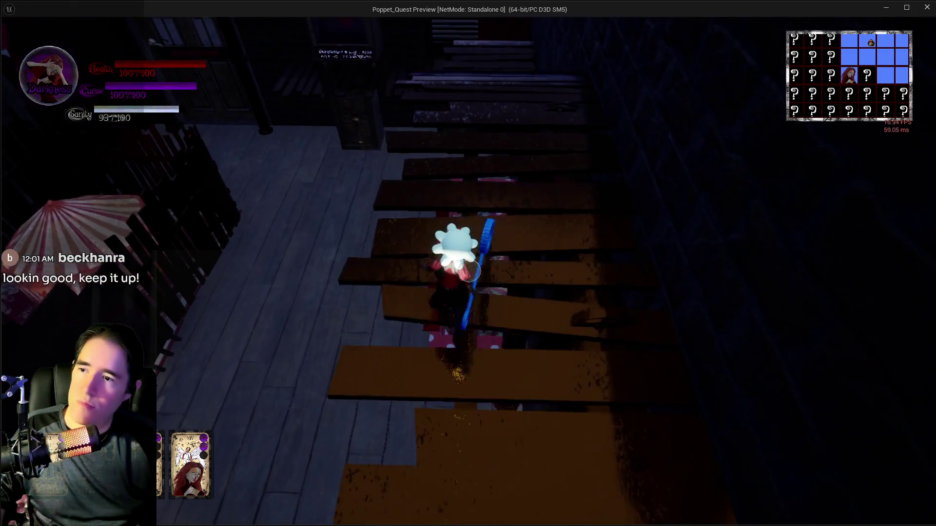
key("w")
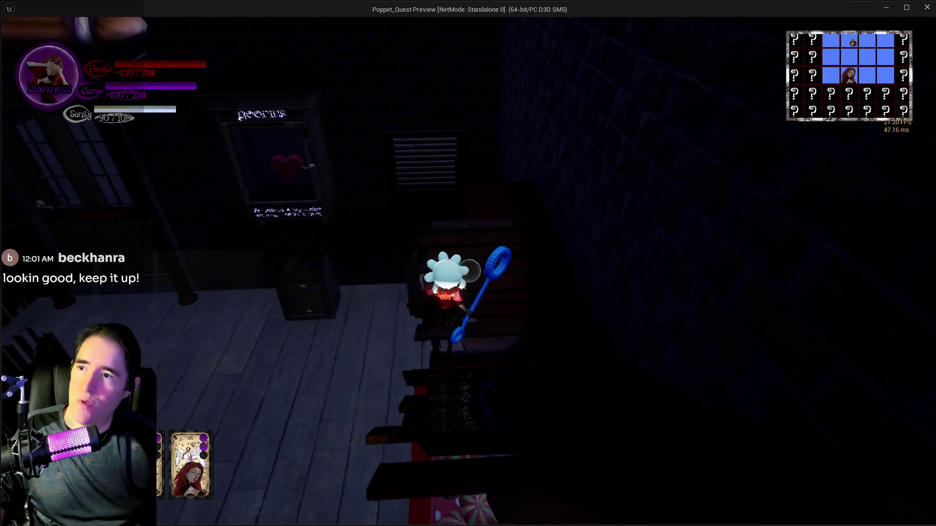
key("w")
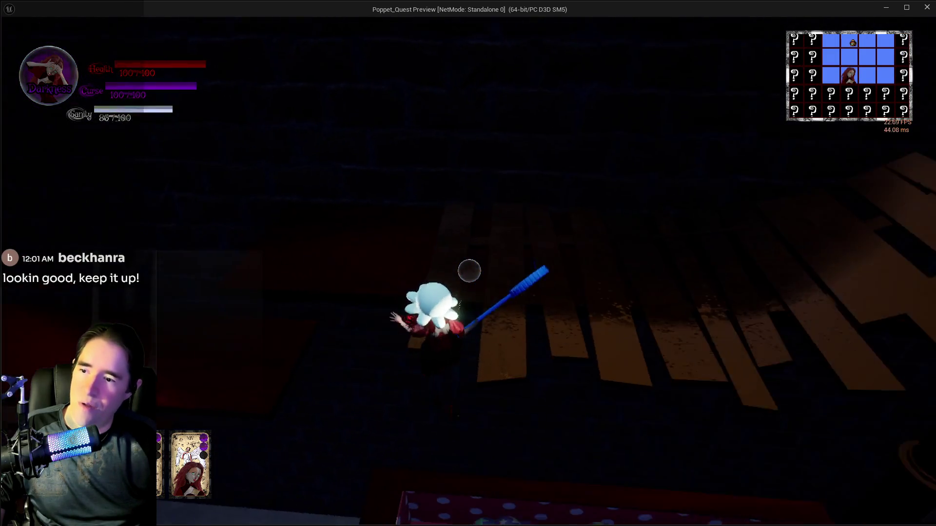
key("w")
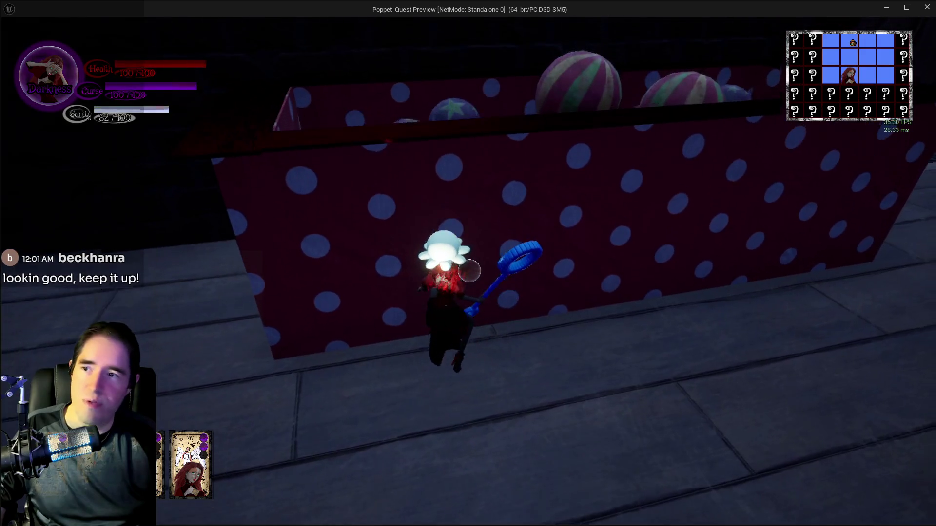
key("space")
key("w")
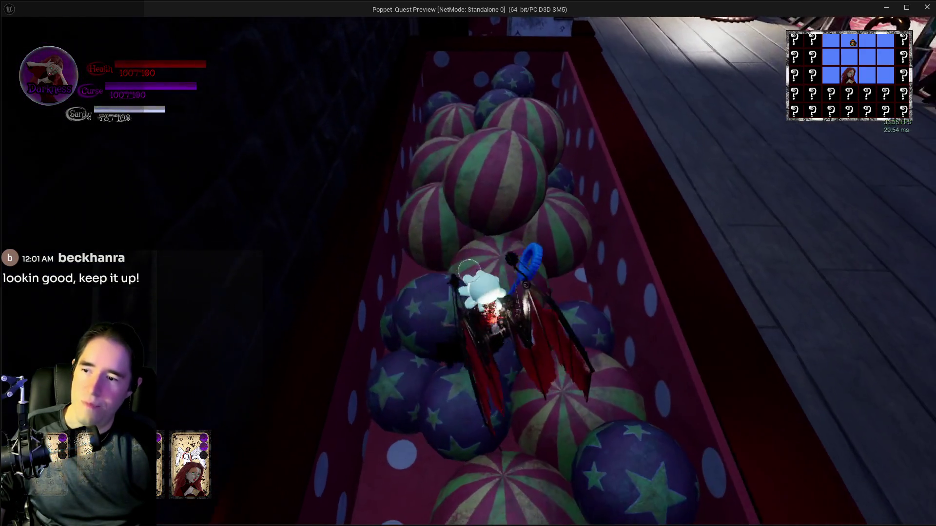
key("w")
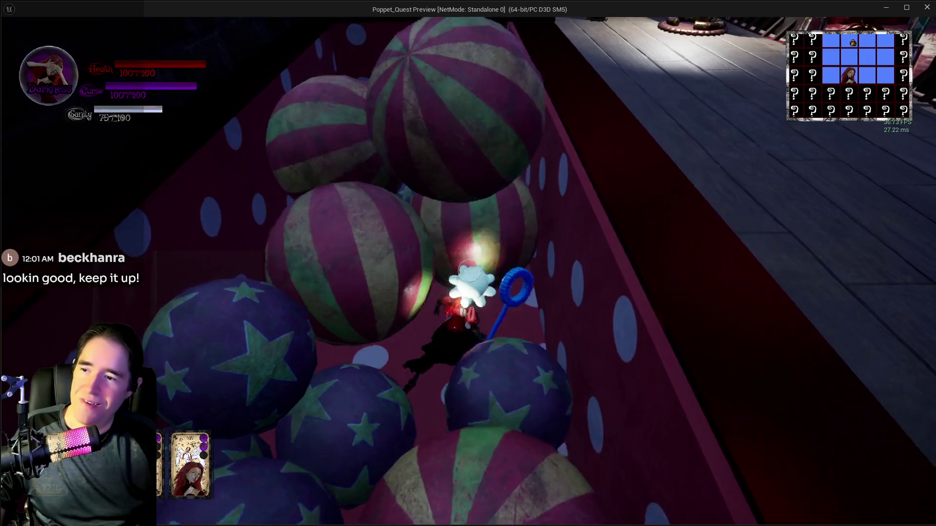
key("w")
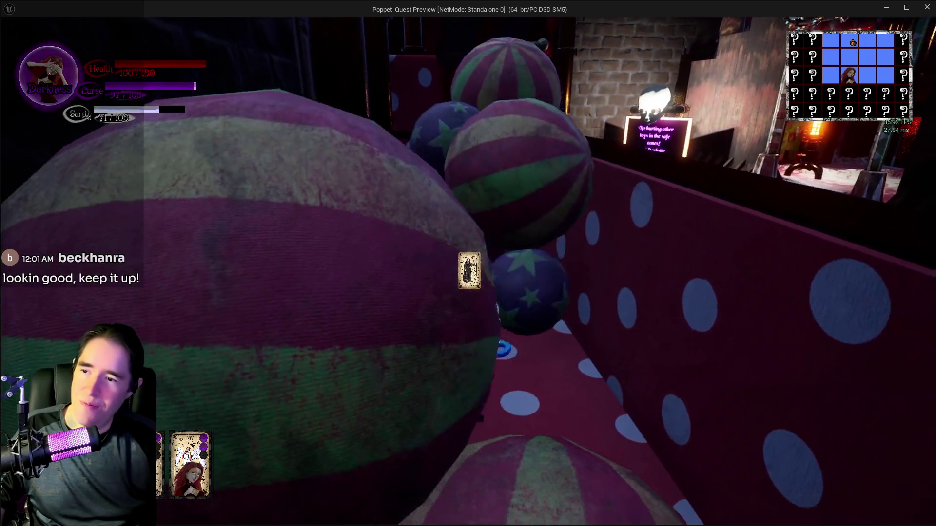
- Check the tarot card collection, then fly out of the ball pit onto the walkway
key("w")
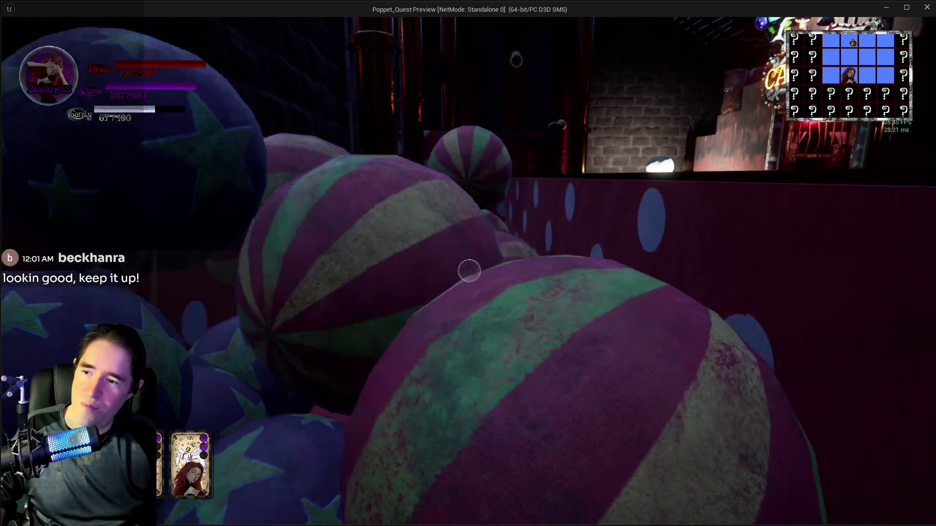
key("Tab")
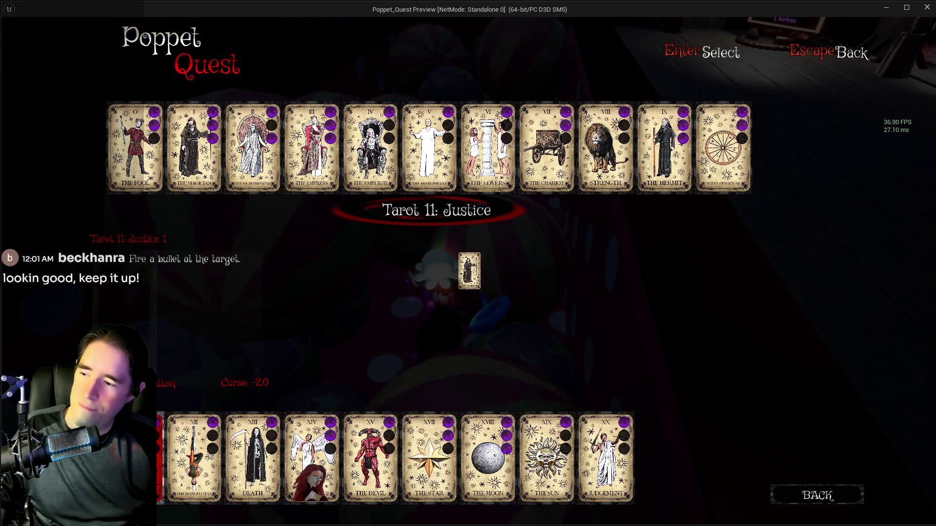
key("w")
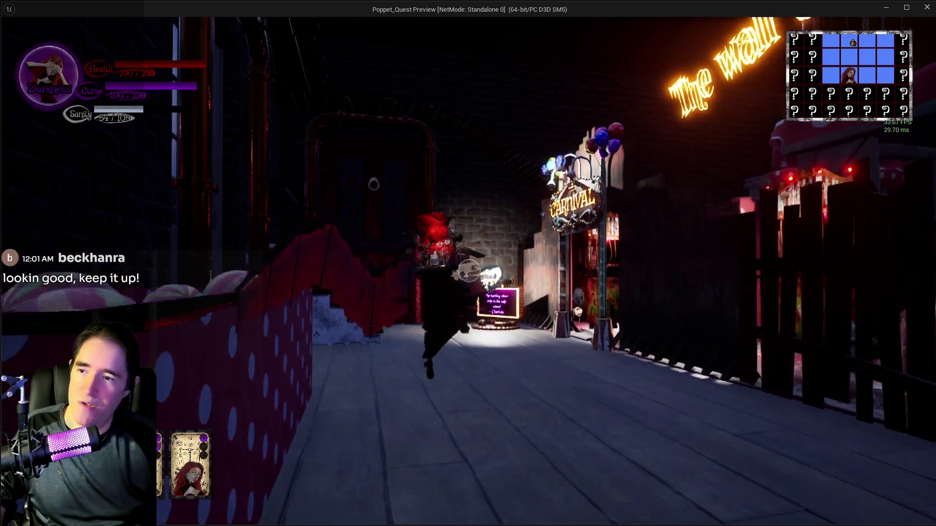
key("w")
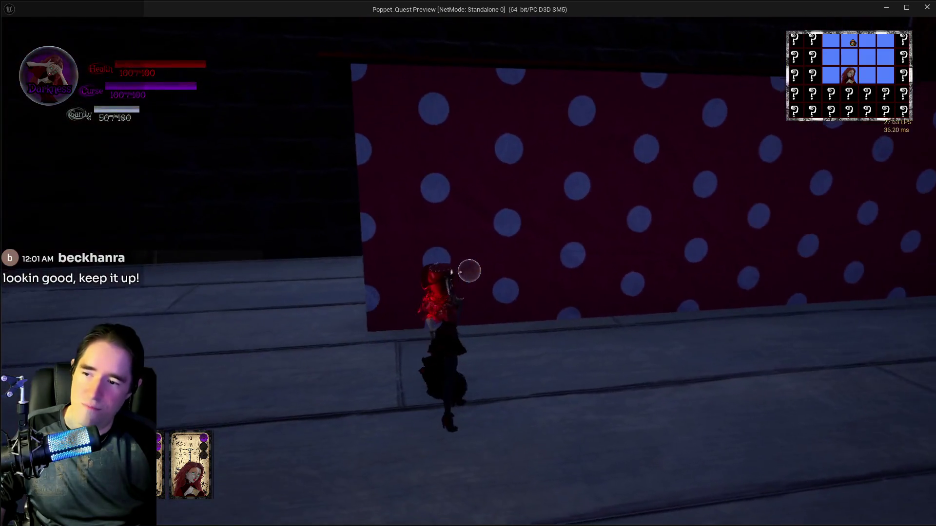
key("w")
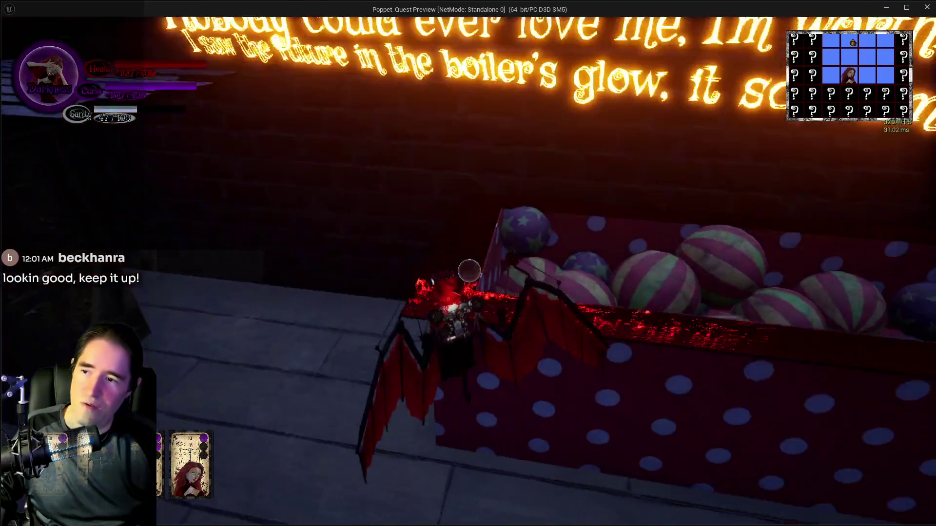
key("w")
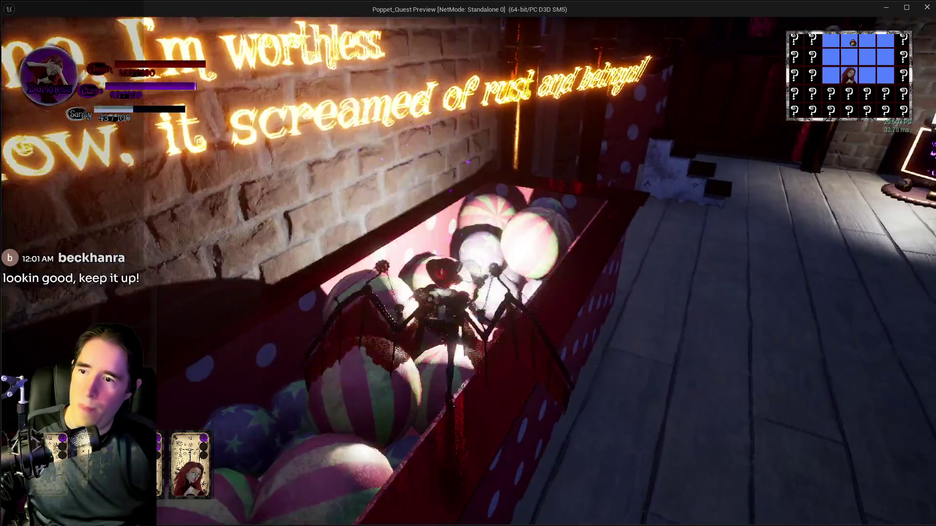
- Run past the ticket booth through the glowing-text hall to the yellow wall and back
key("w")
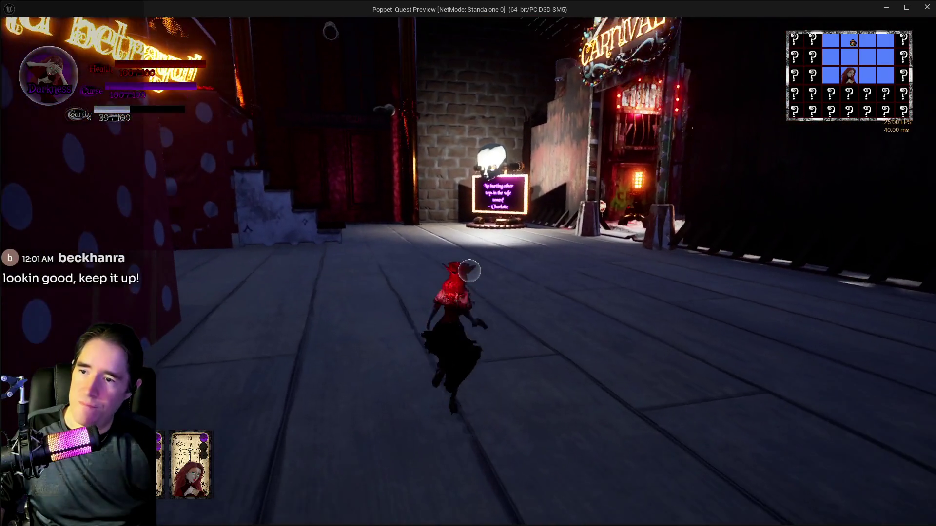
key("w")
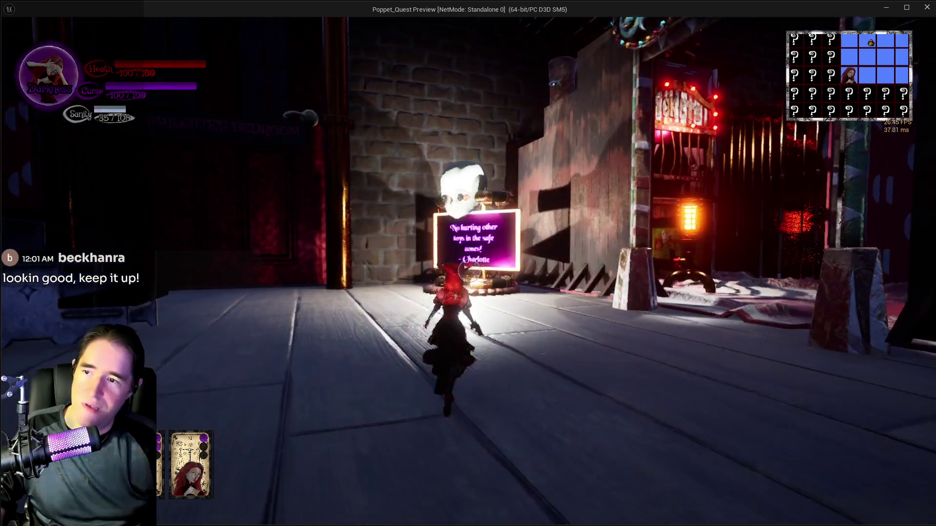
key("w")
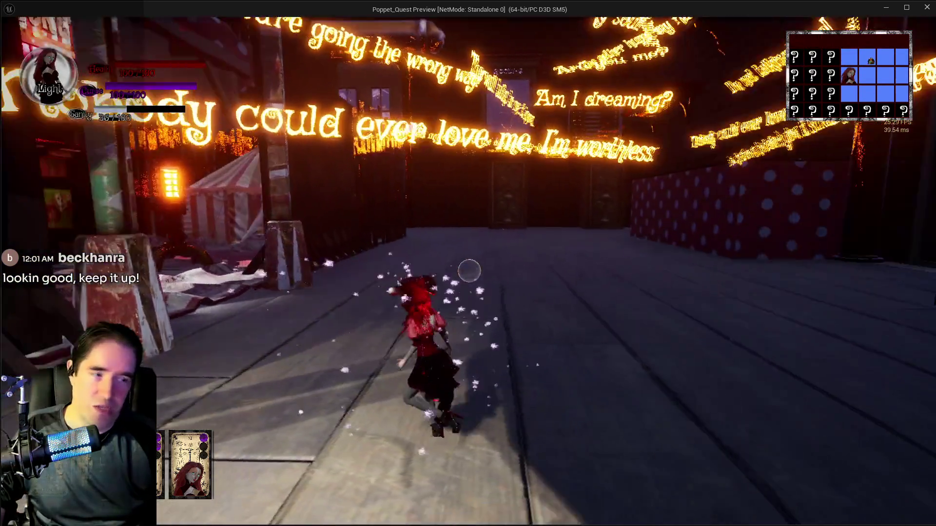
key("w")
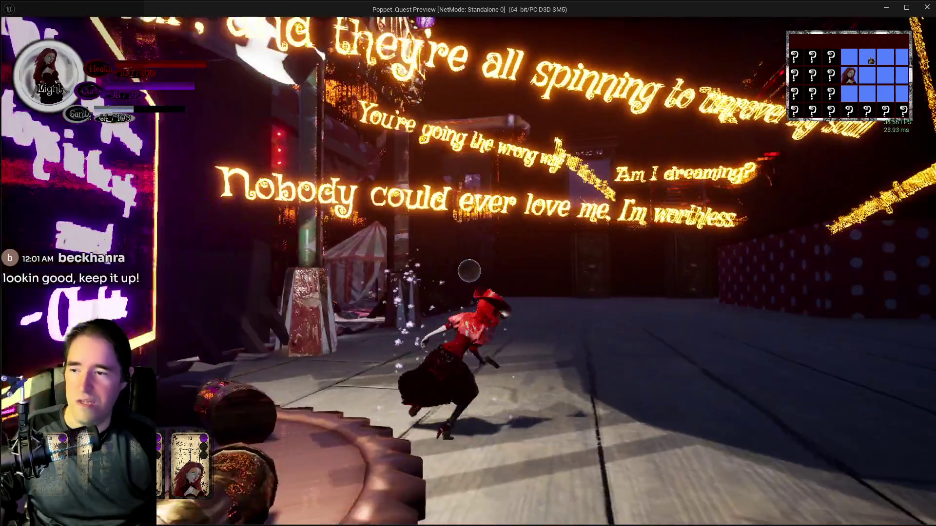
key("w")
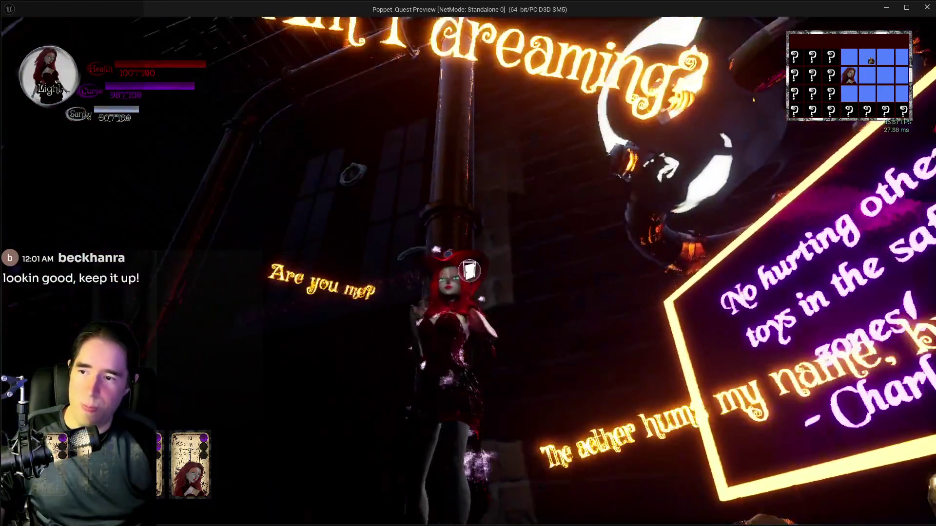
key("w")
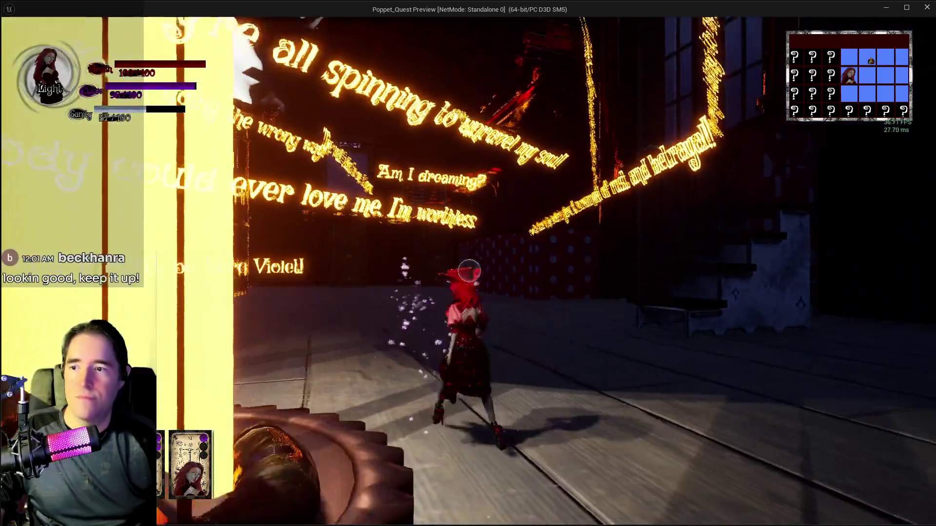
key("w")
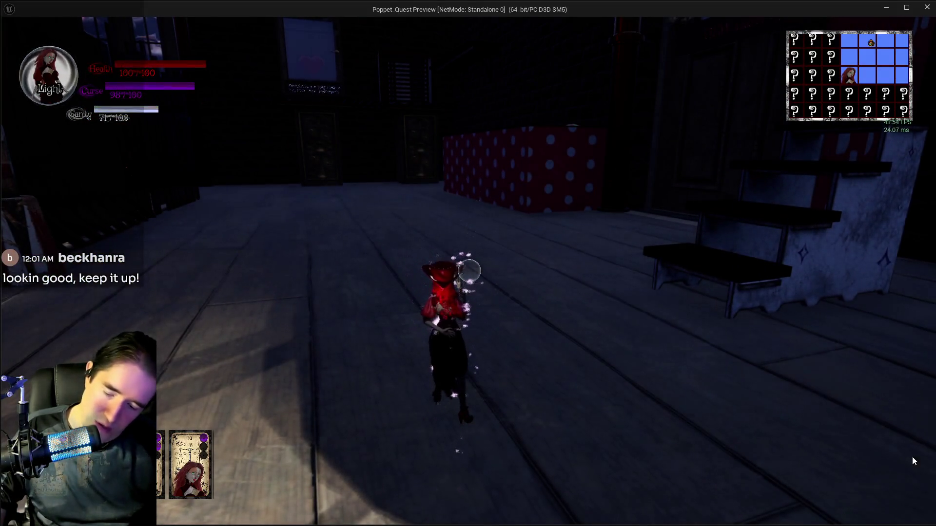
- Check the tarot menu, fly over the polka-dot toy box with a fire burst, and drop into the ball pit
key("Tab")
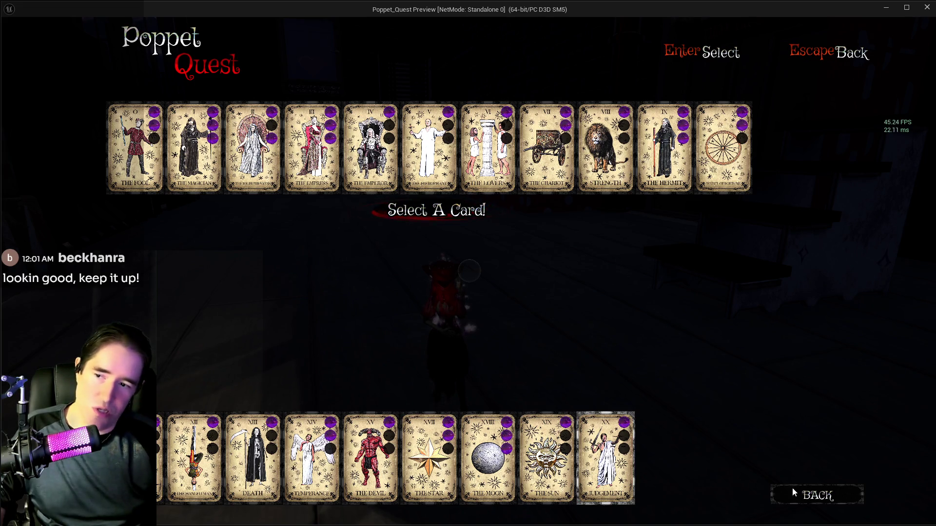
key("Escape")
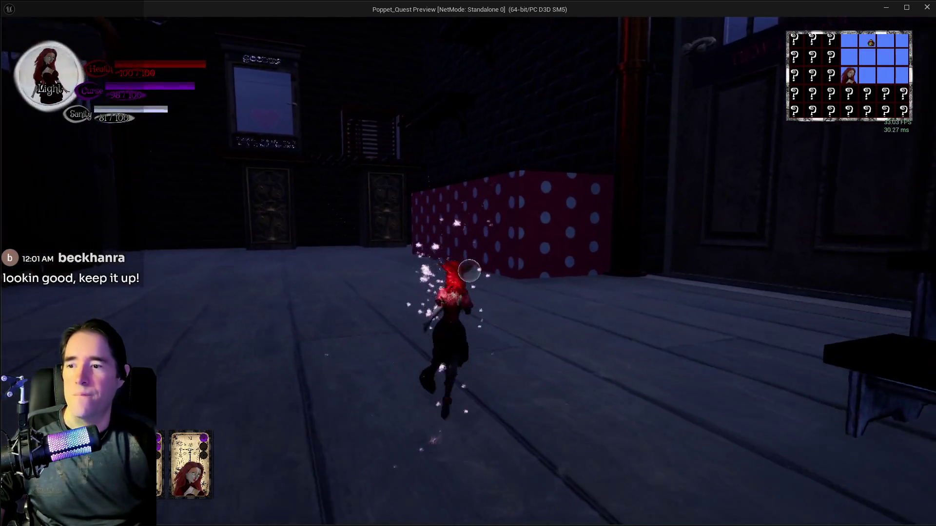
key("w")
key("space")
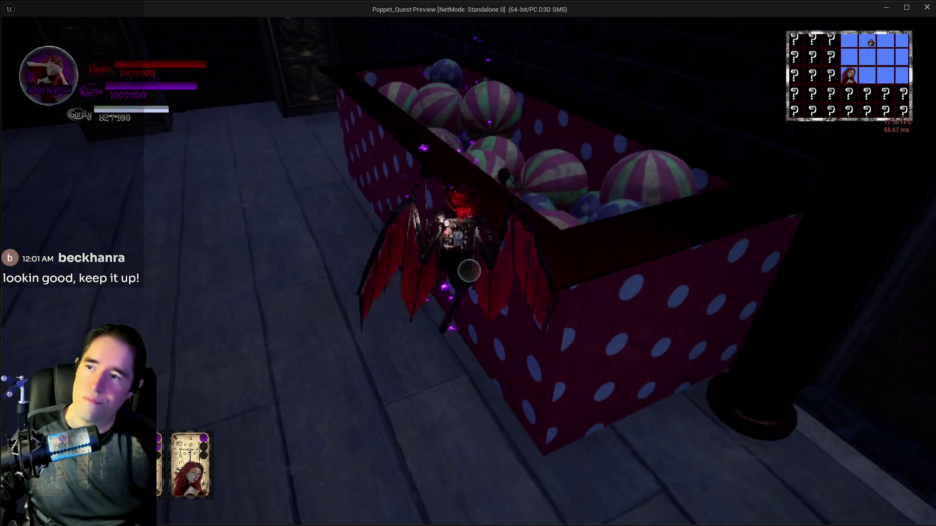
left_click(469, 271)
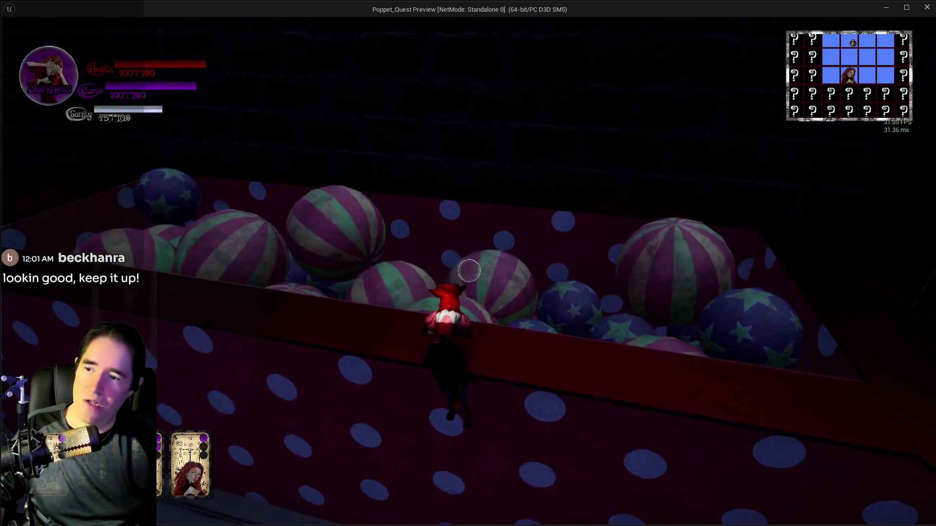
key("w")
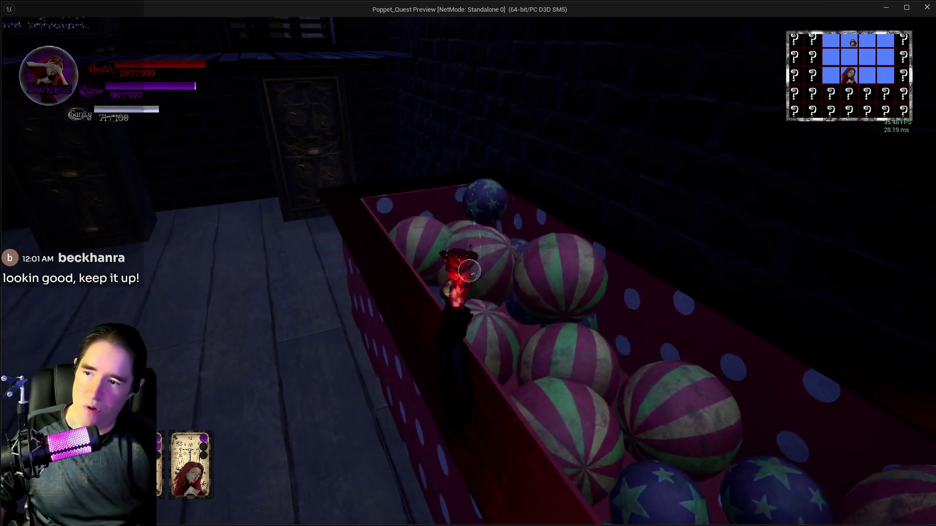
- Glance at the Poppet Quest To Do List document, then cast a fire burst in the ball pit
key("alt+Tab")
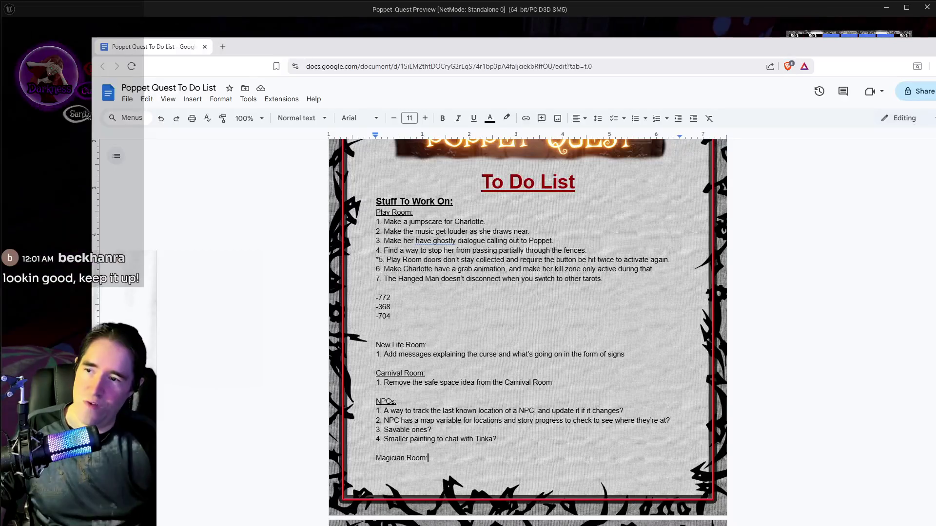
left_click(183, 15)
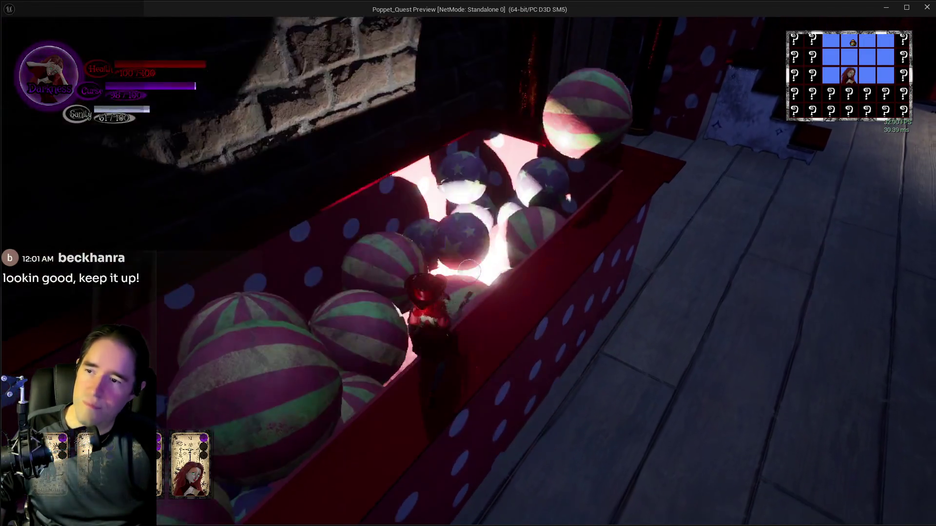
left_click(469, 271)
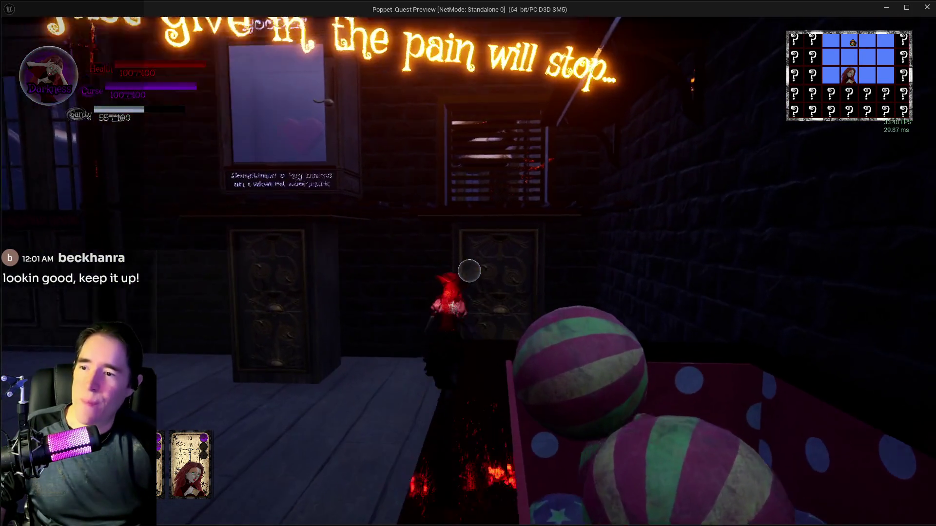
- Examine the locked heart box, cast another fire burst, and run toward the double doors
left_click(468, 271)
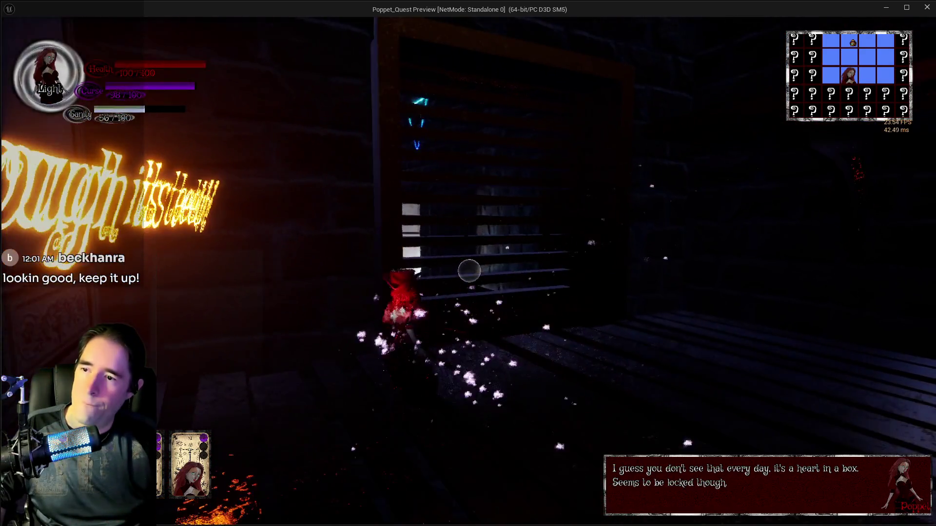
left_click(469, 272)
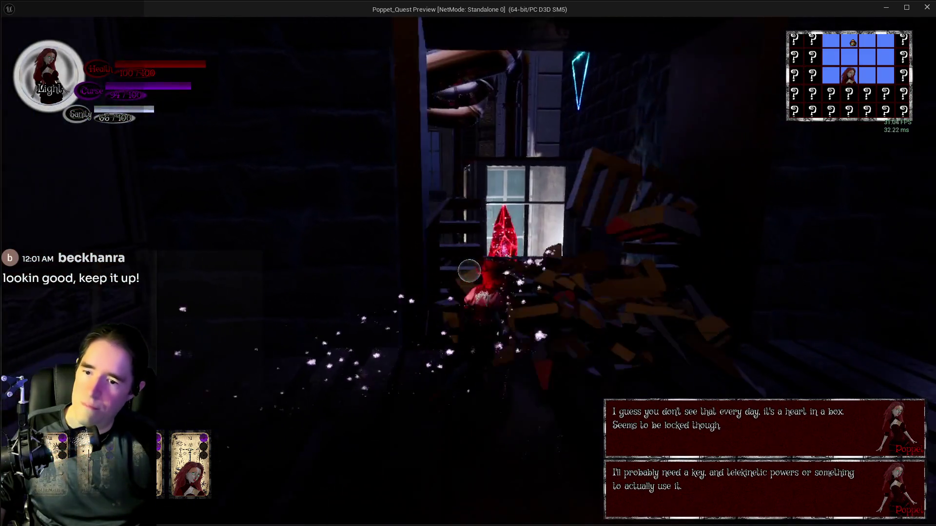
key("w")
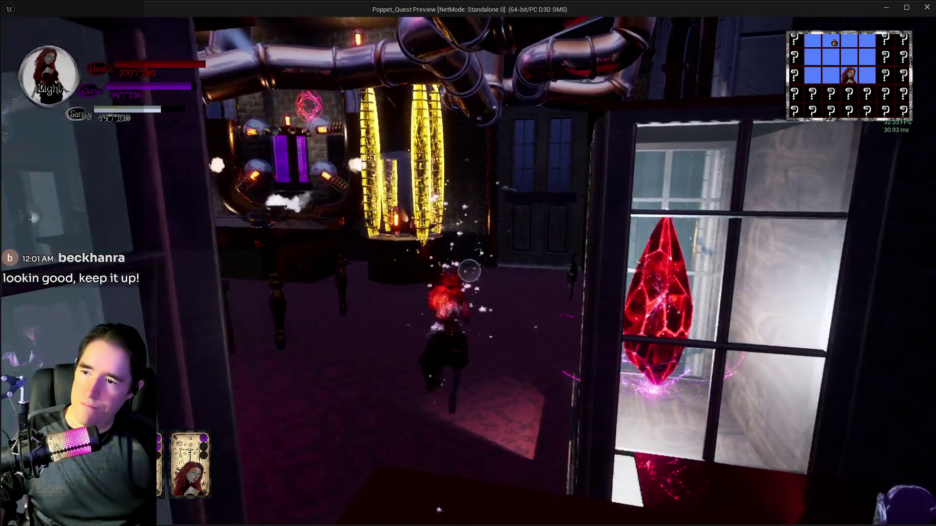
key("w")
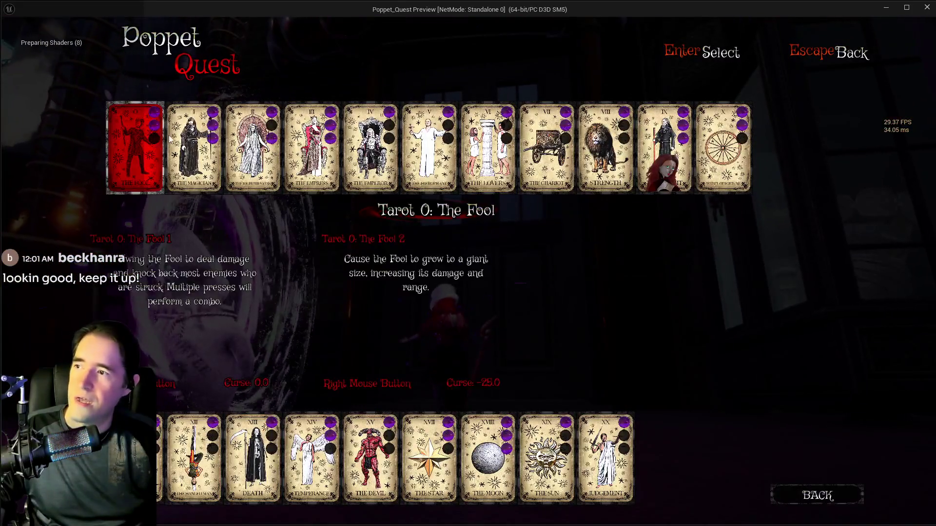
- Choose The Magician card and run through the Toy Maze room to the doll's pedestal
left_click(180, 137)
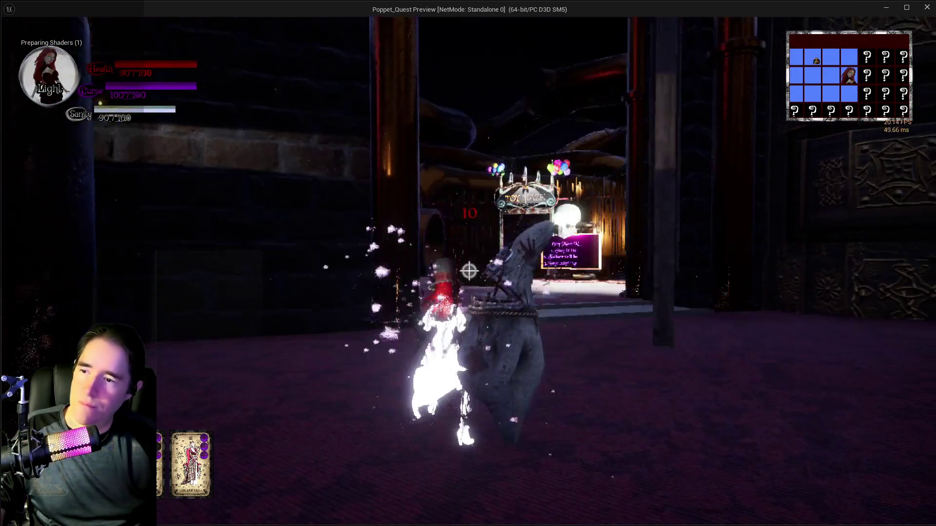
key("w")
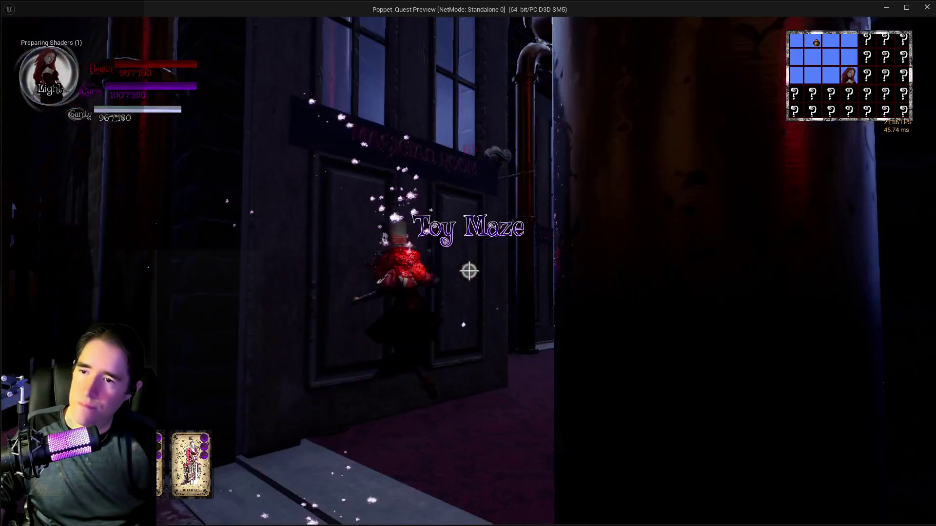
key("w")
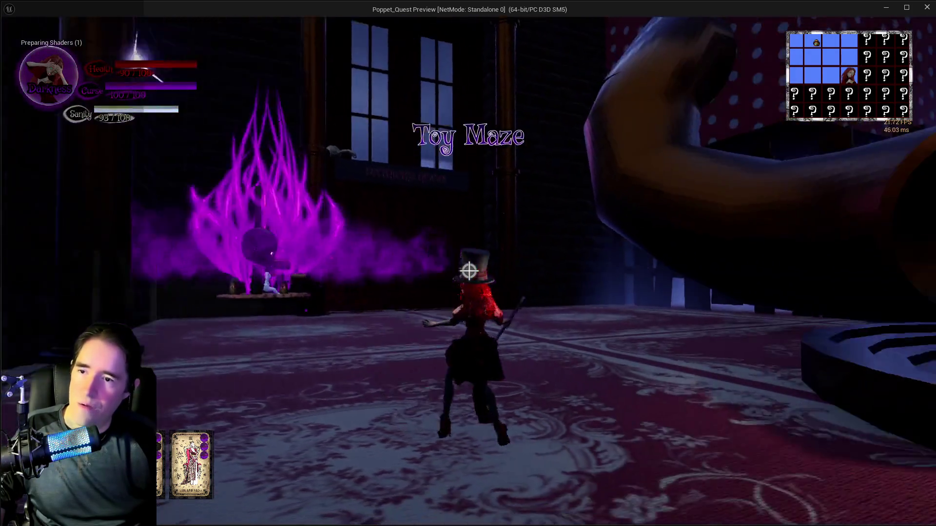
key("w")
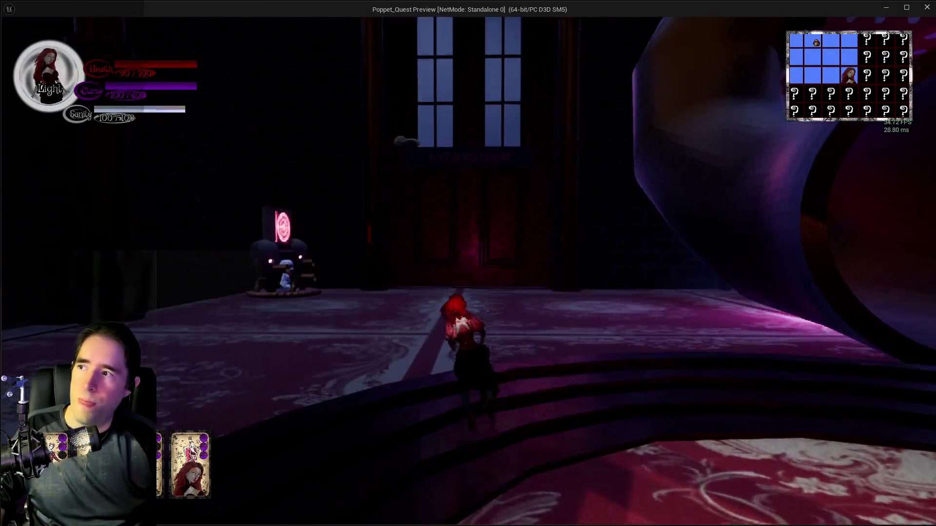
key("w")
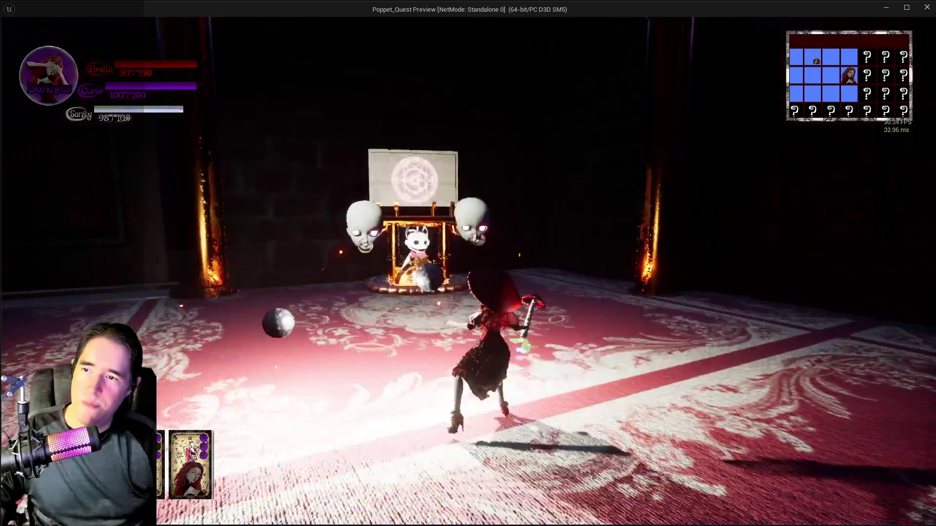
- Fight the enemies around the doll's pedestal and glowing mushrooms with light and fire attacks
key("w")
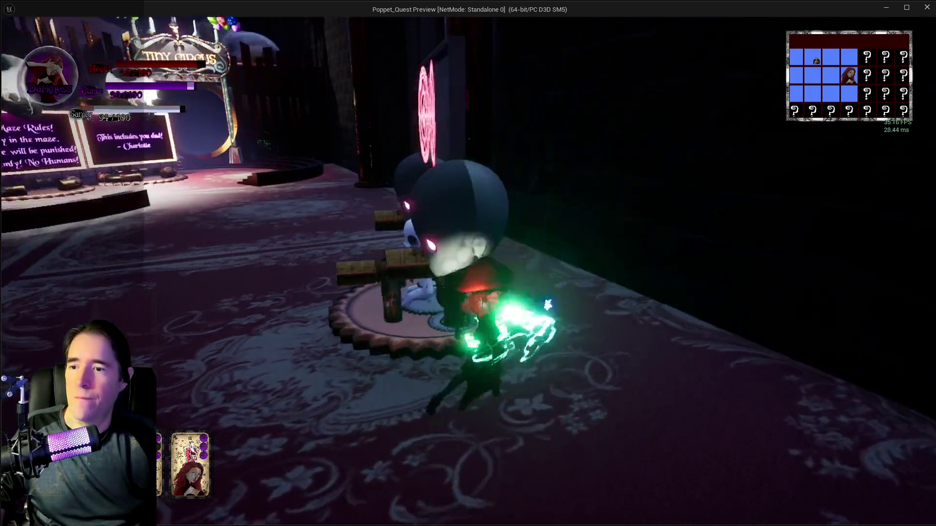
key("w")
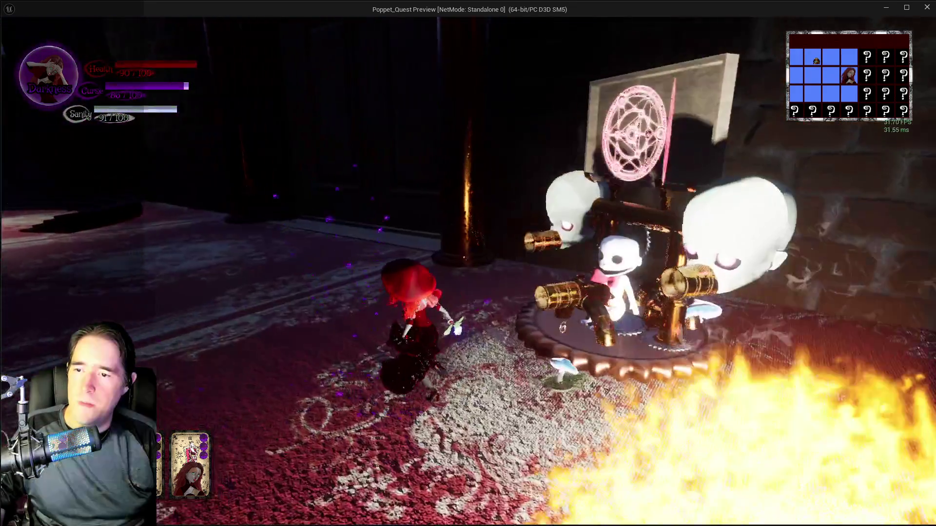
key("w")
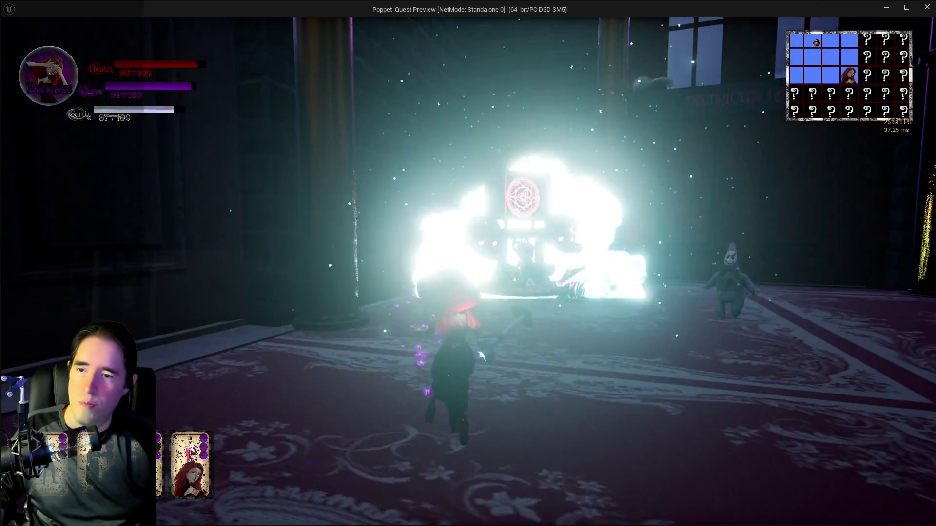
key("w")
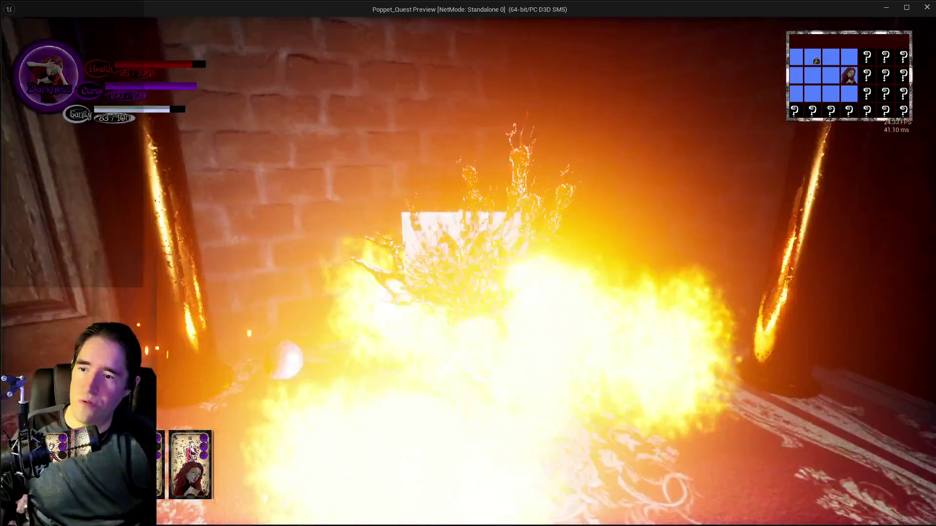
key("w")
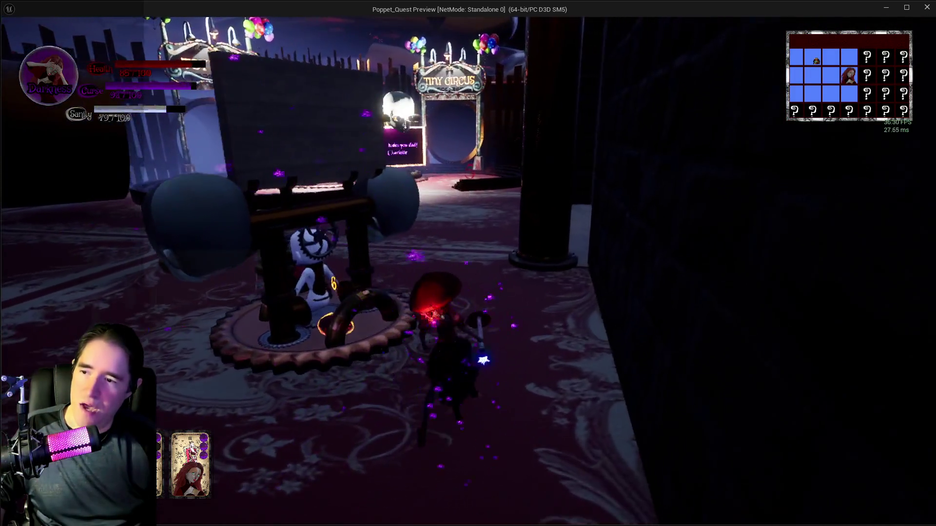
key("w")
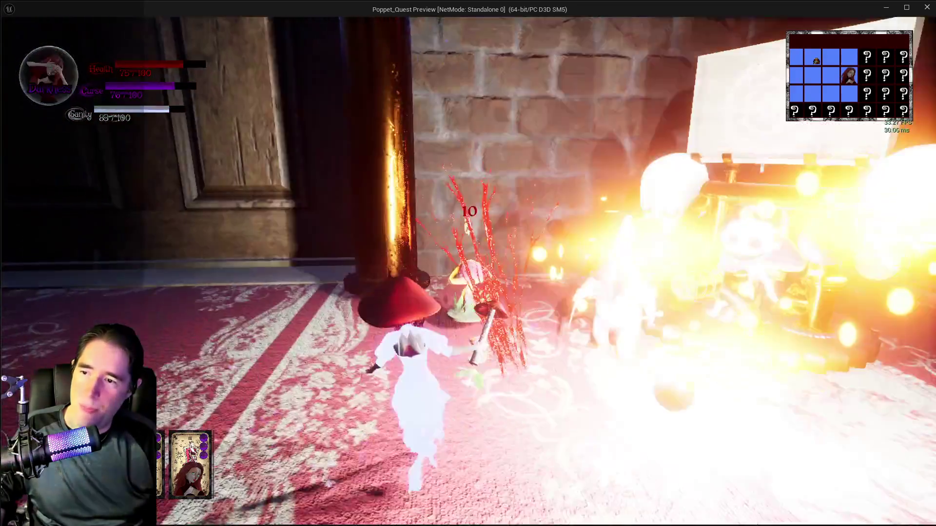
key("w")
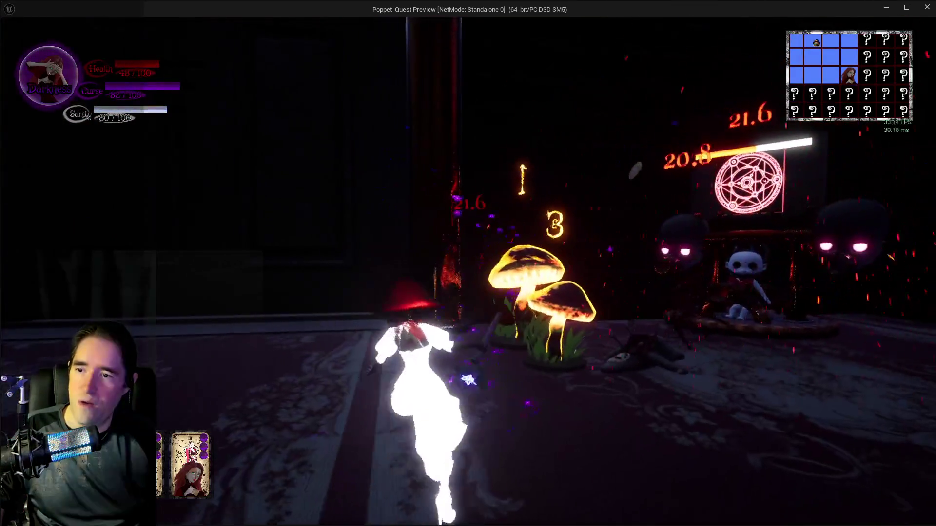
key("w")
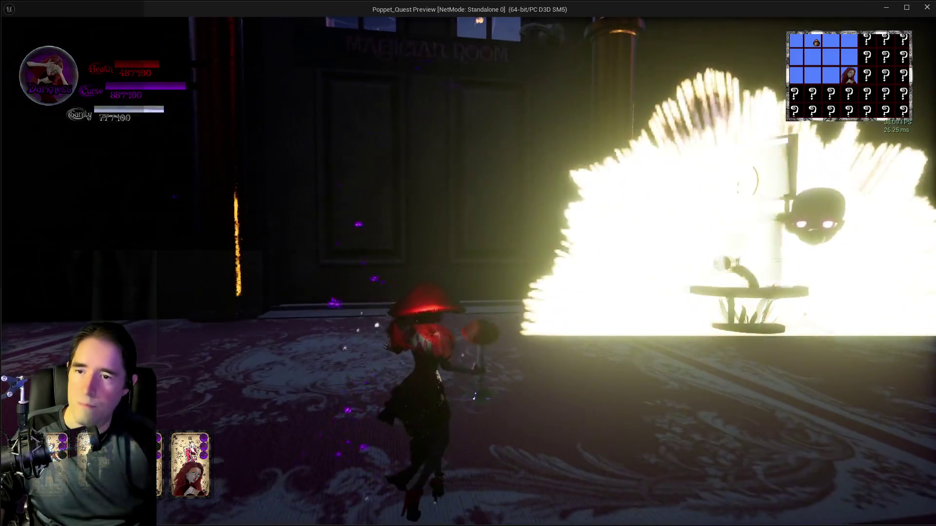
key("w")
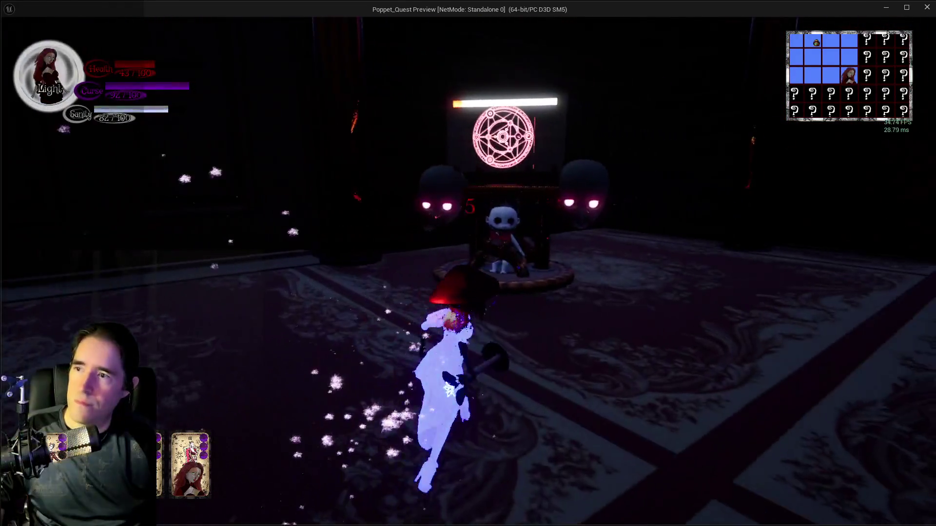
- Finish the enemies with an explosion and run past the portal to the Tiny Circus stage
key("w")
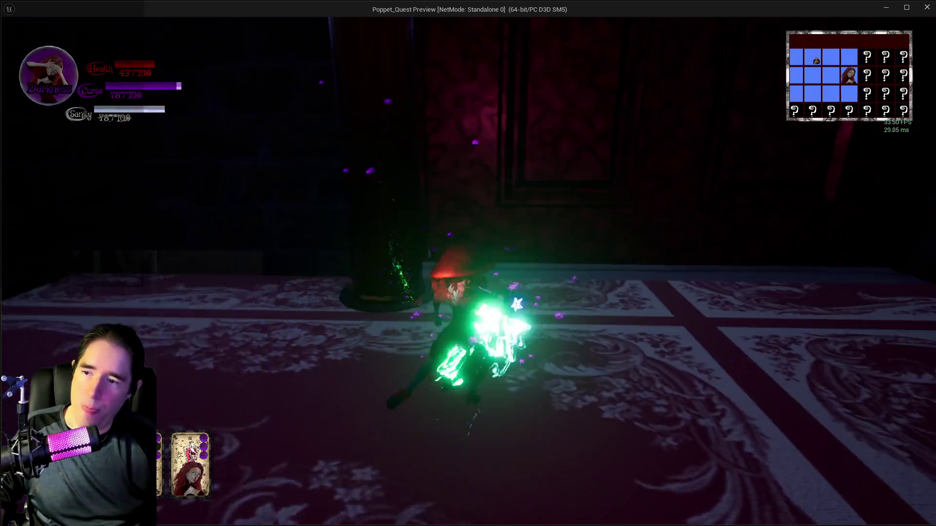
key("w")
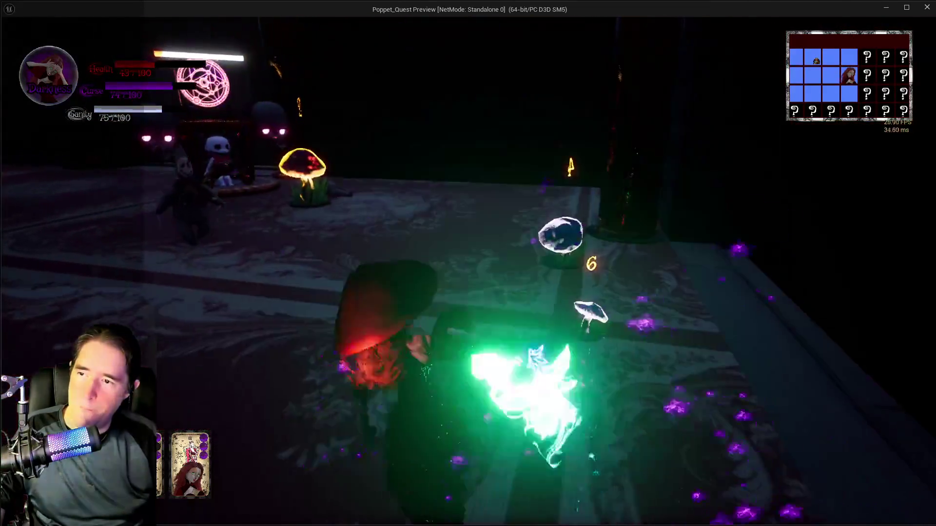
key("w")
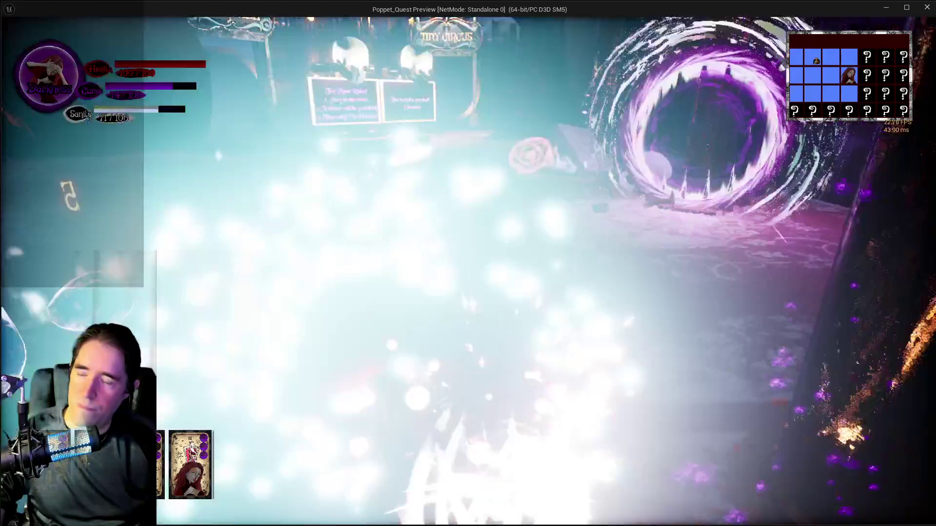
key("w")
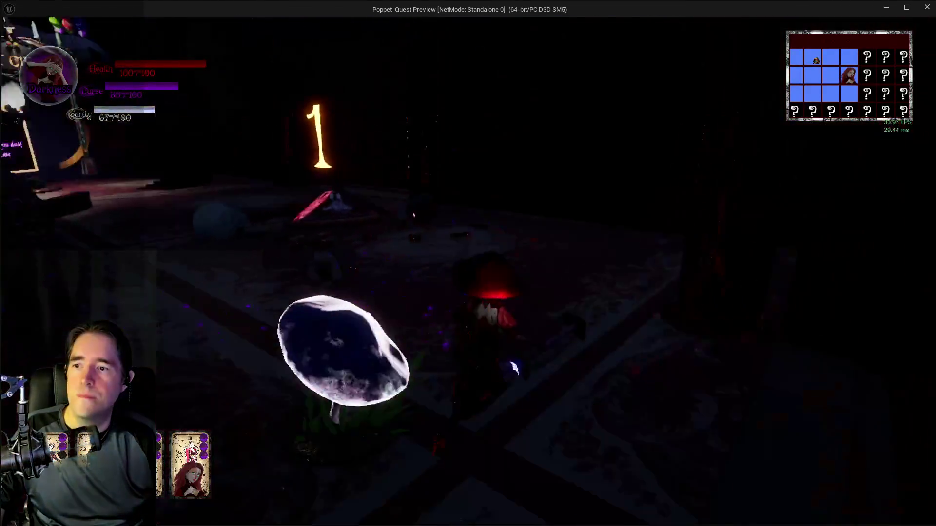
key("w")
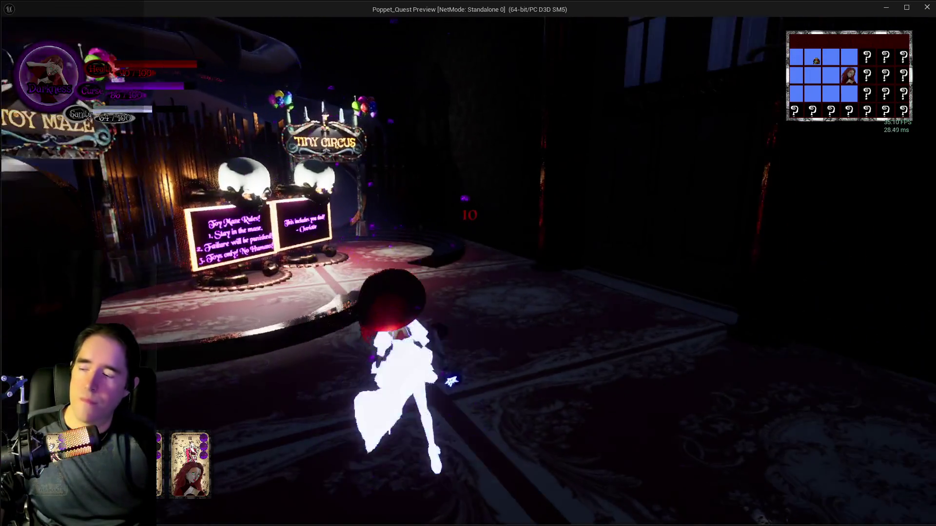
key("w")
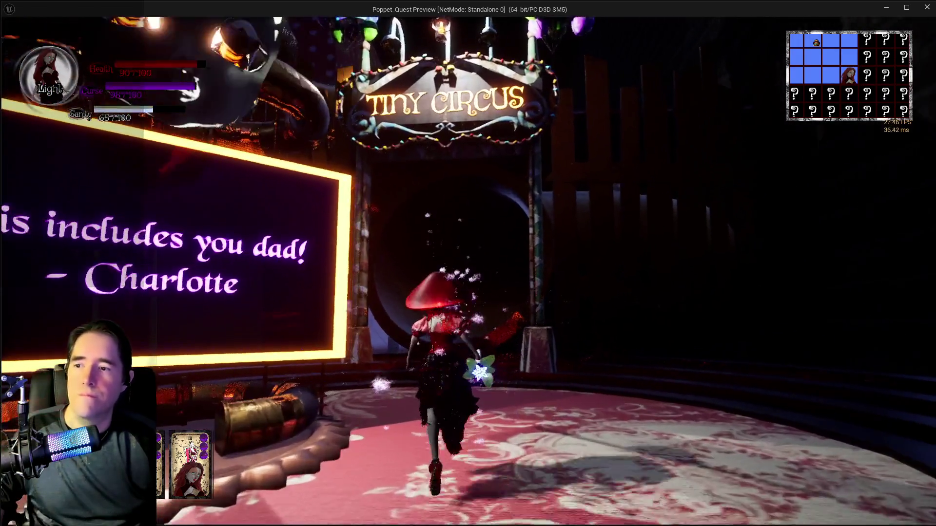
- Run through the large ring tunnel toward the circus tents
key("w")
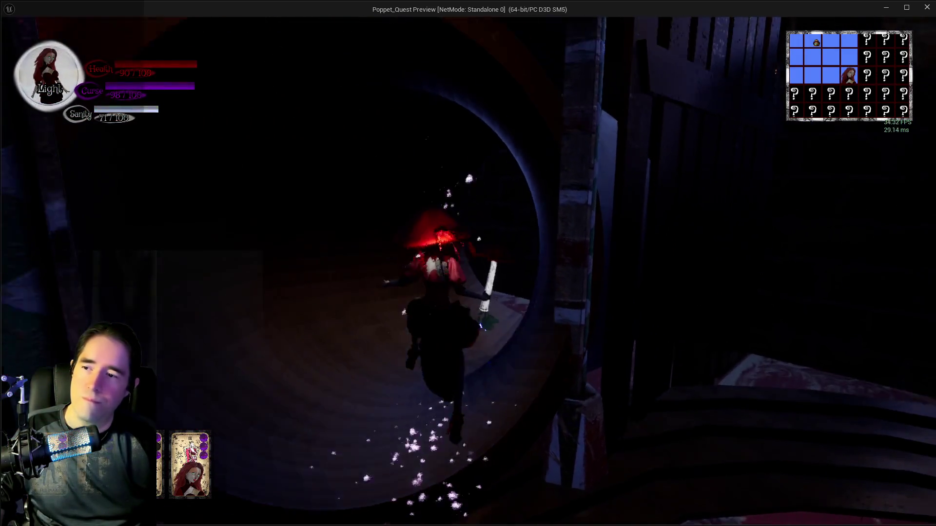
key("w")
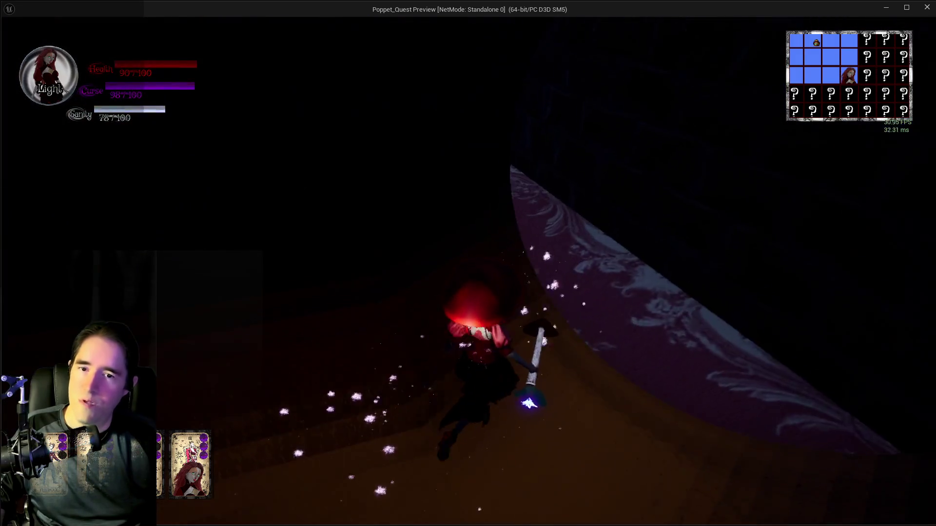
key("w")
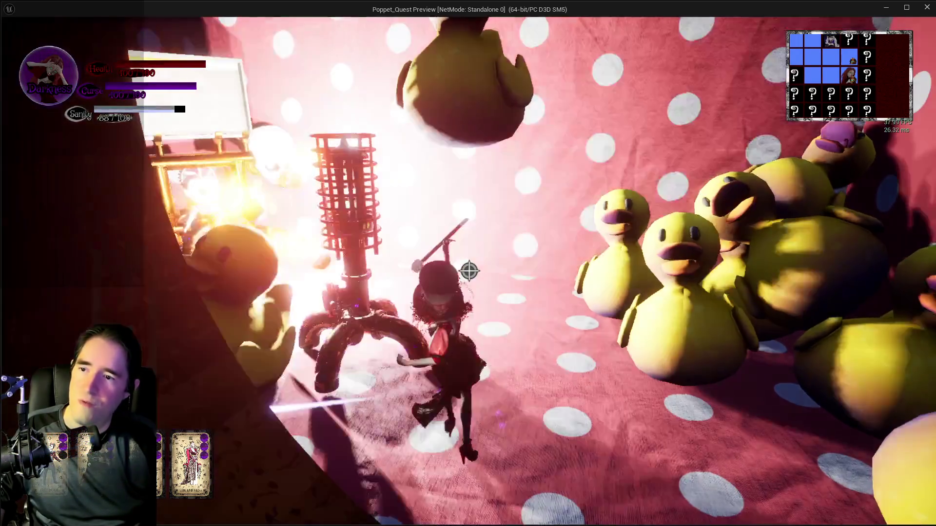
- Cut down the enemy among the ducks with repeated cane slashes
left_click(469, 271)
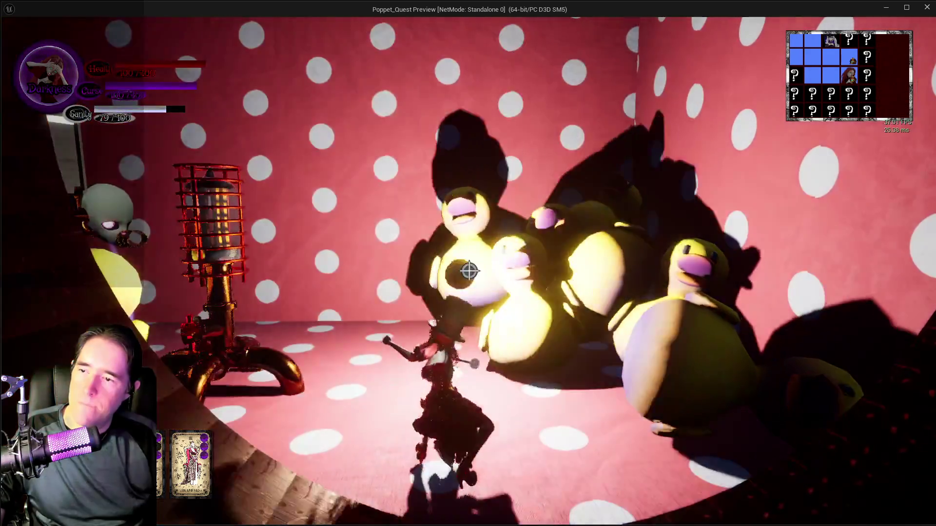
left_click(469, 271)
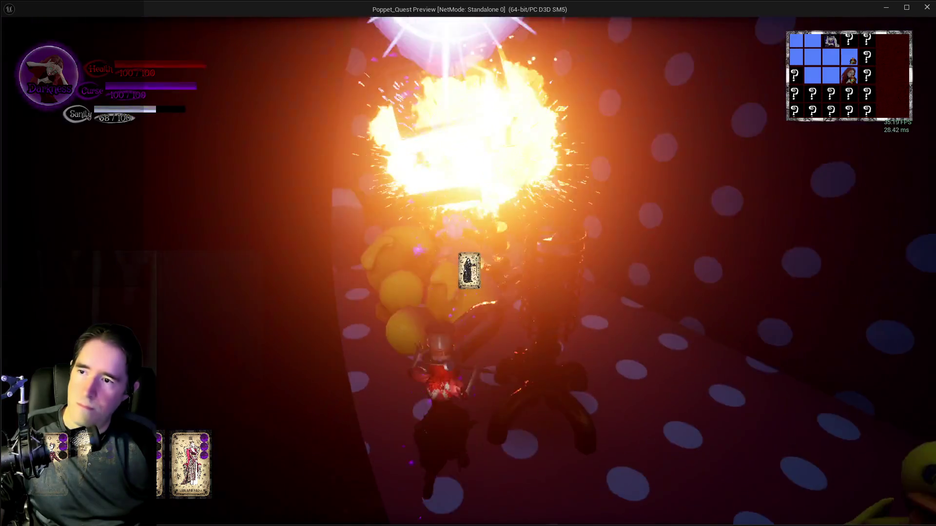
left_click(469, 272)
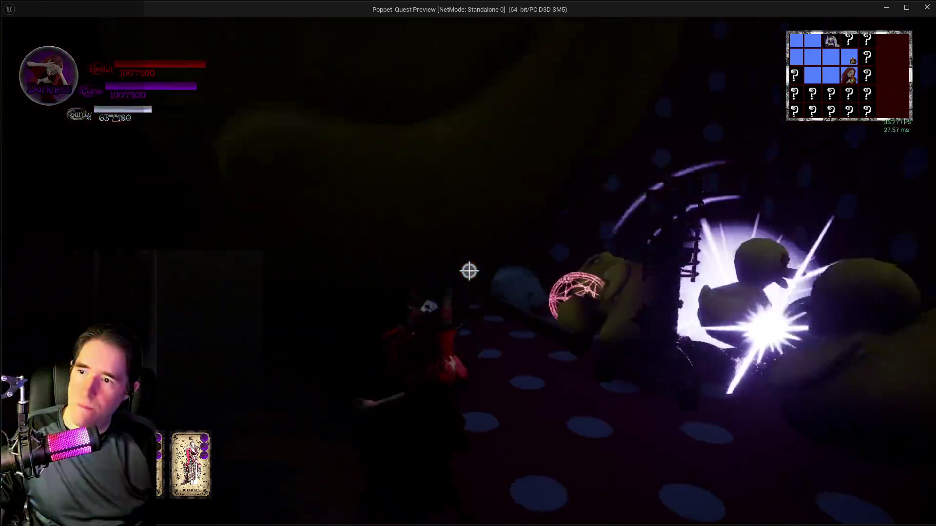
left_click(469, 272)
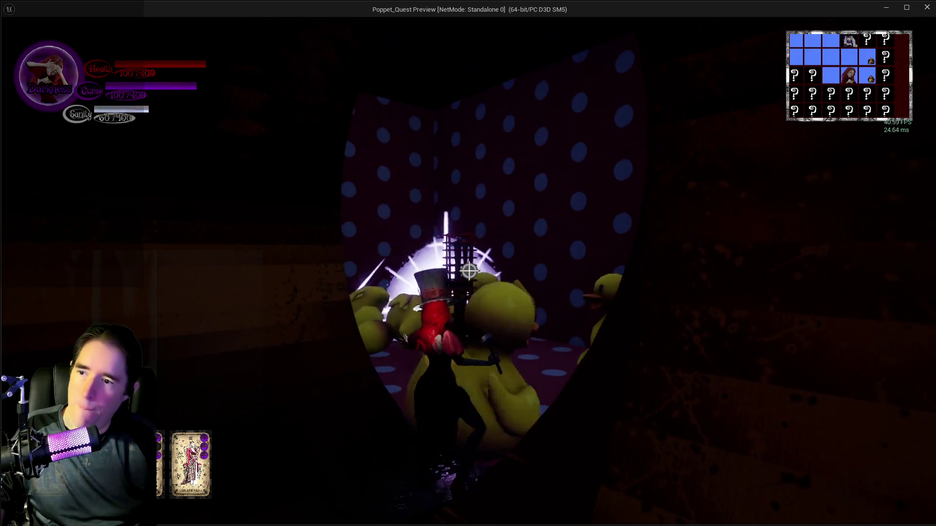
left_click(468, 271)
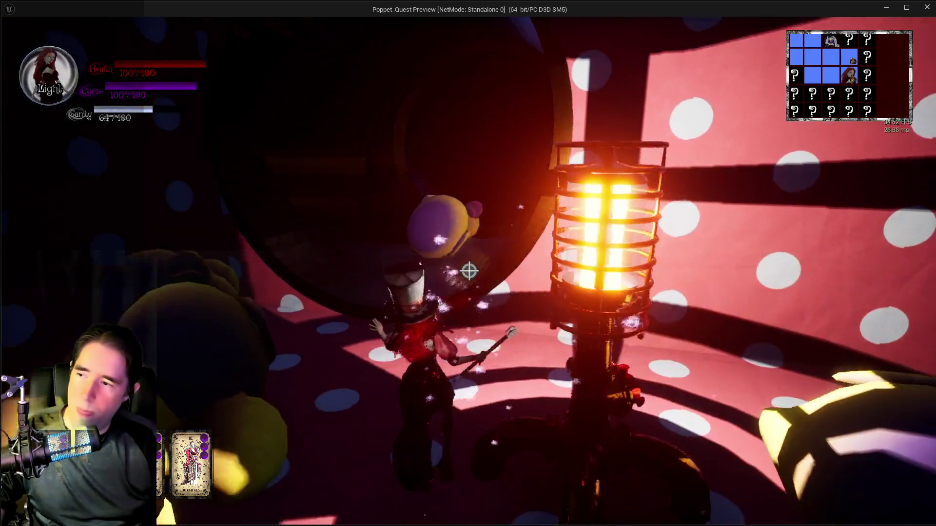
left_click(469, 271)
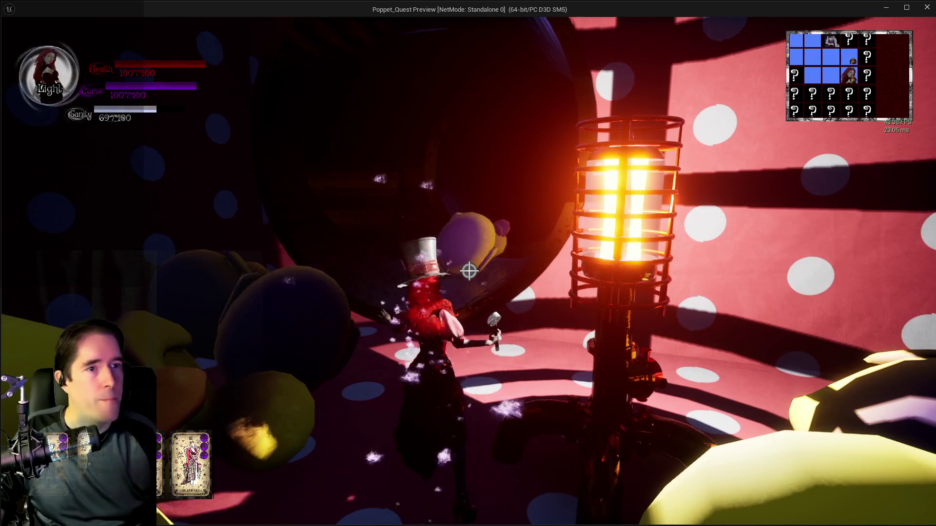
- Go past the lantern through the dark tunnel toward the staff-wielding creature
key("w")
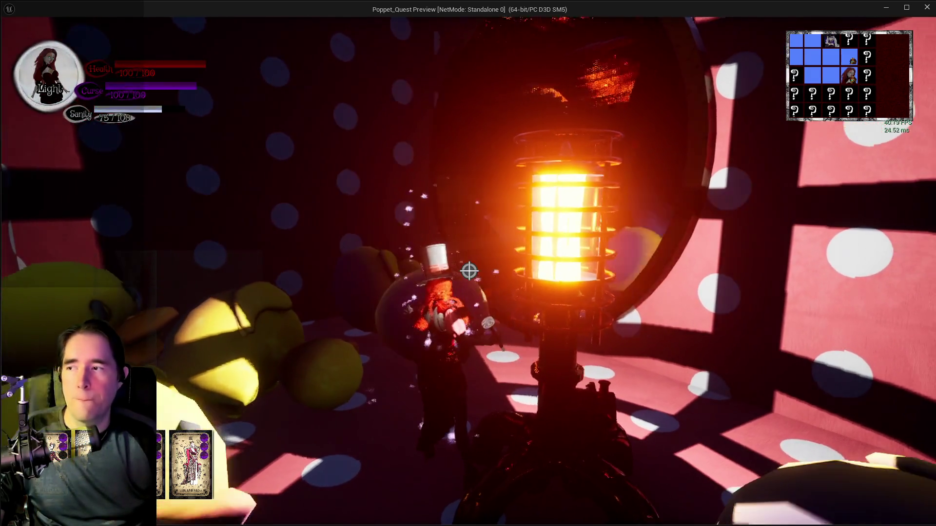
key("w")
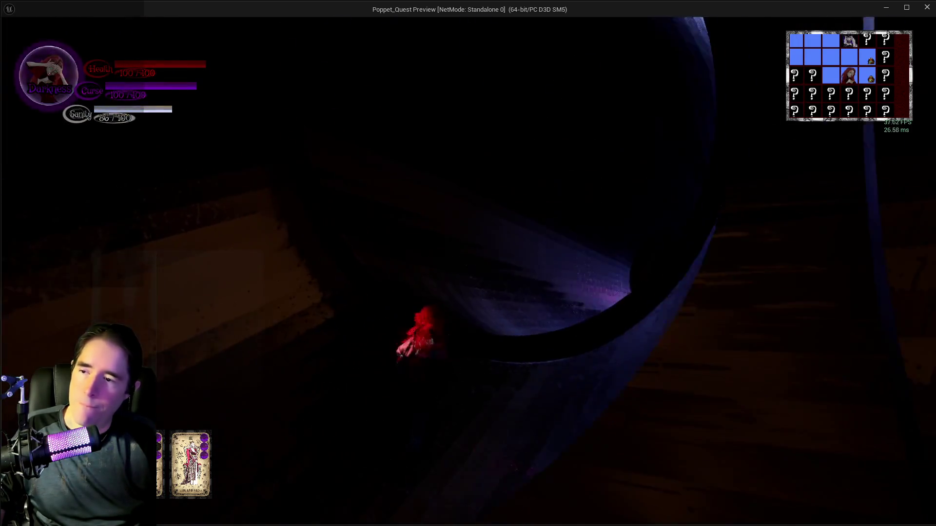
key("w")
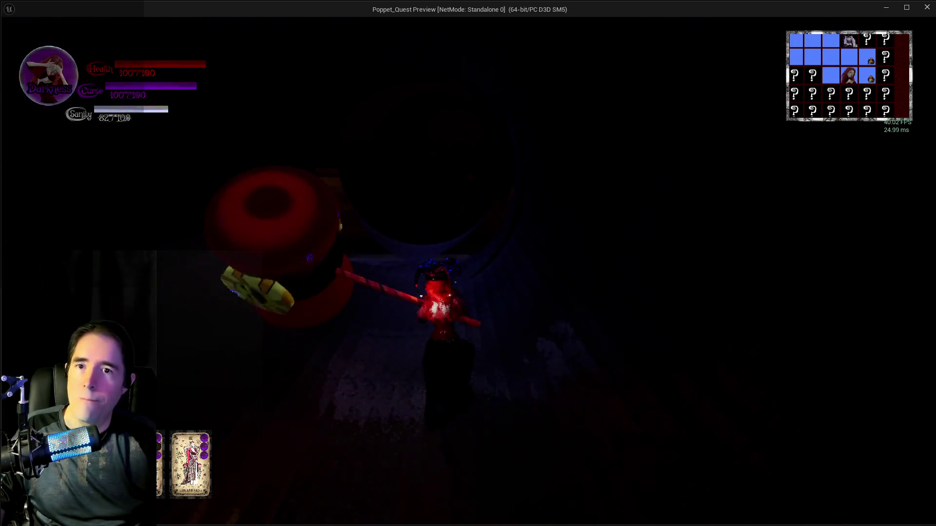
key("w")
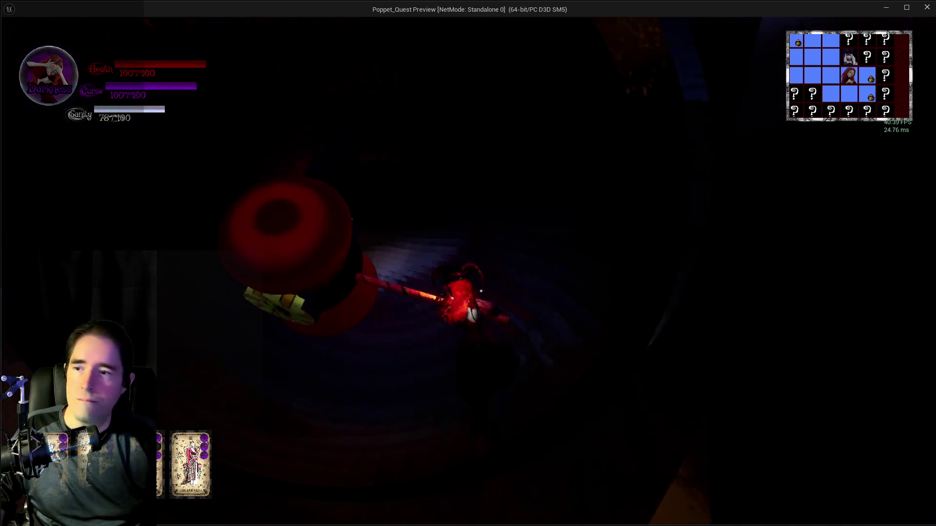
- Enter the throne room and defeat the skeleton boss
key("w")
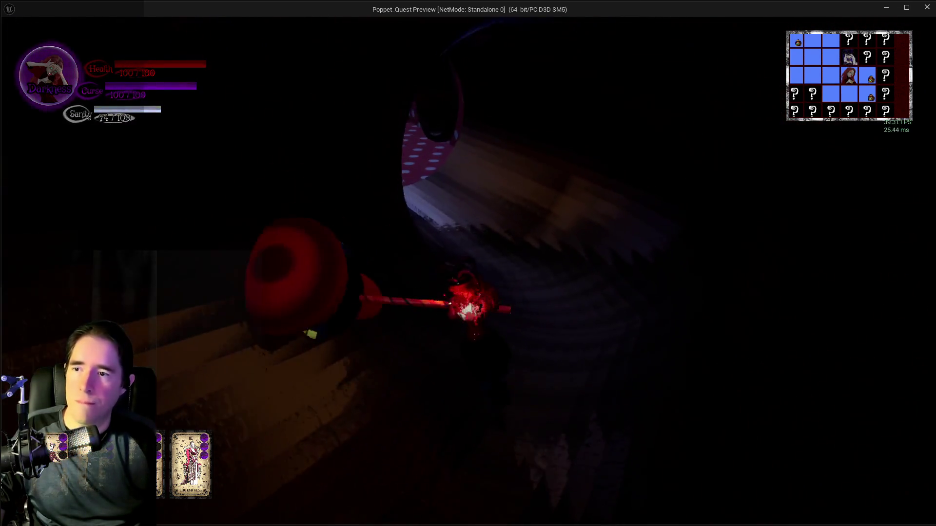
key("w")
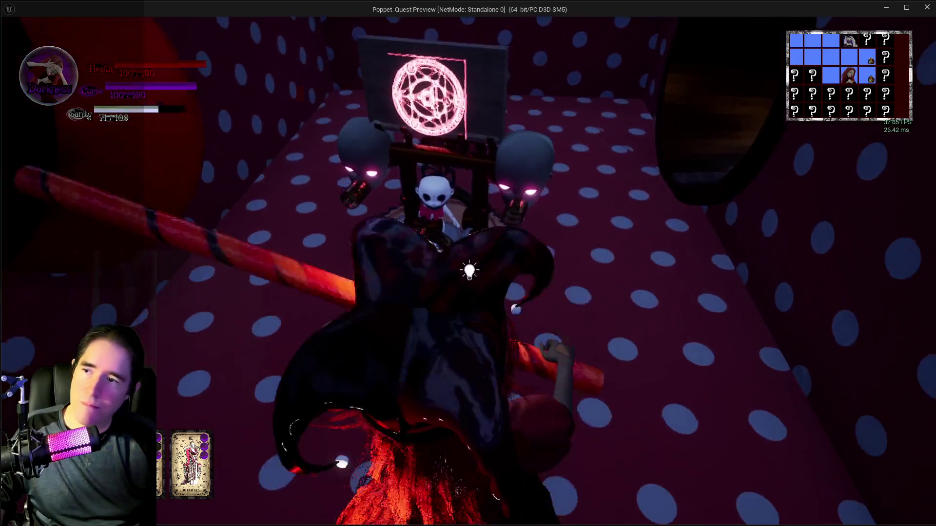
key("w")
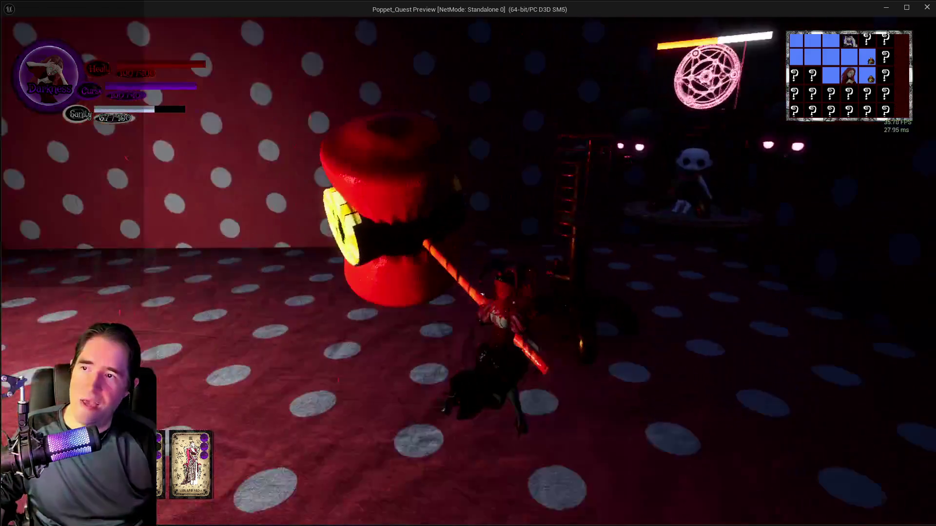
key("w")
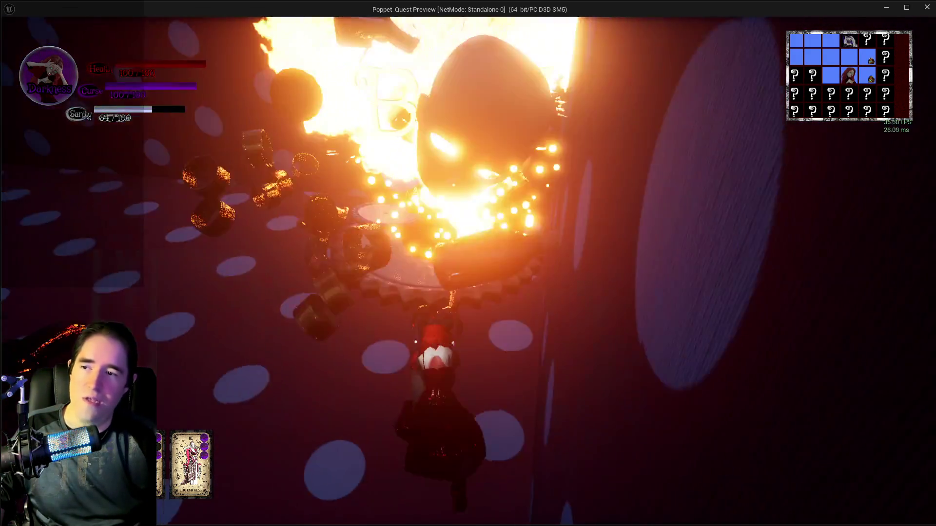
key("w")
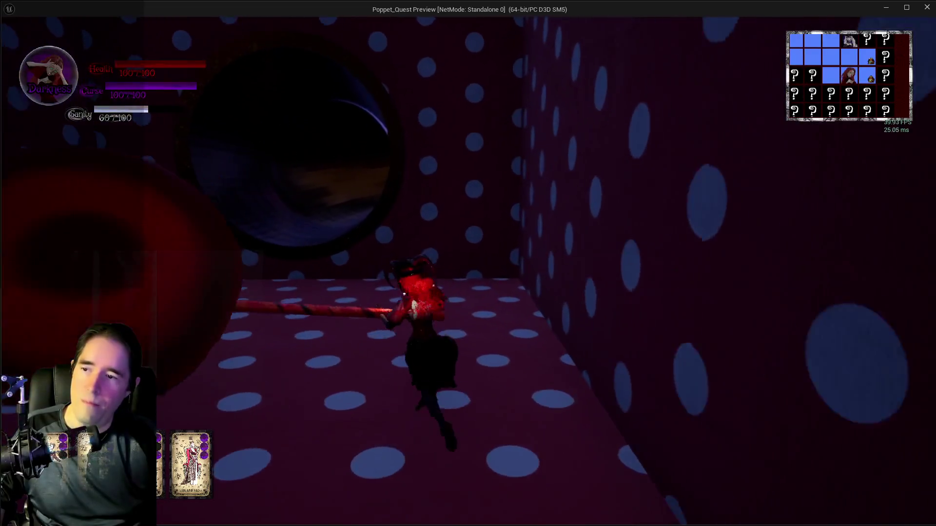
- Follow the dark tunnels through the next maze rooms back toward the hub
key("w")
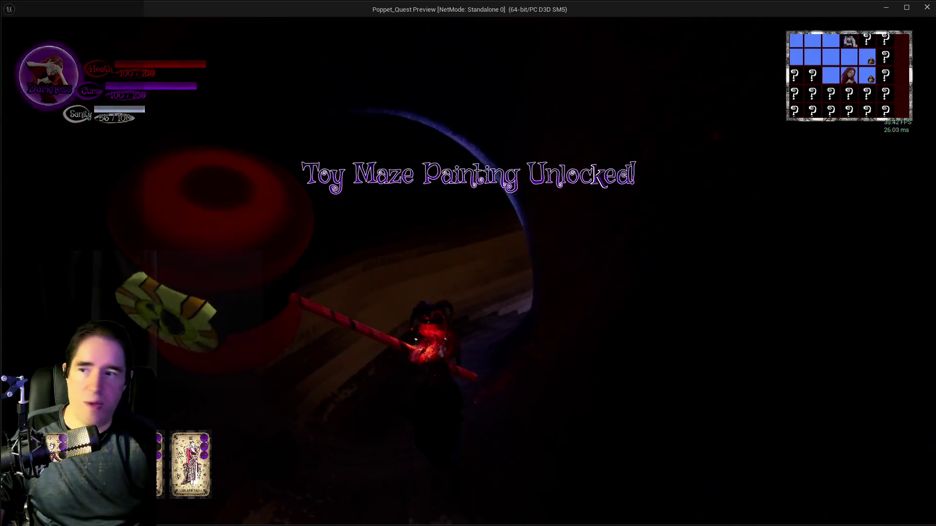
key("w")
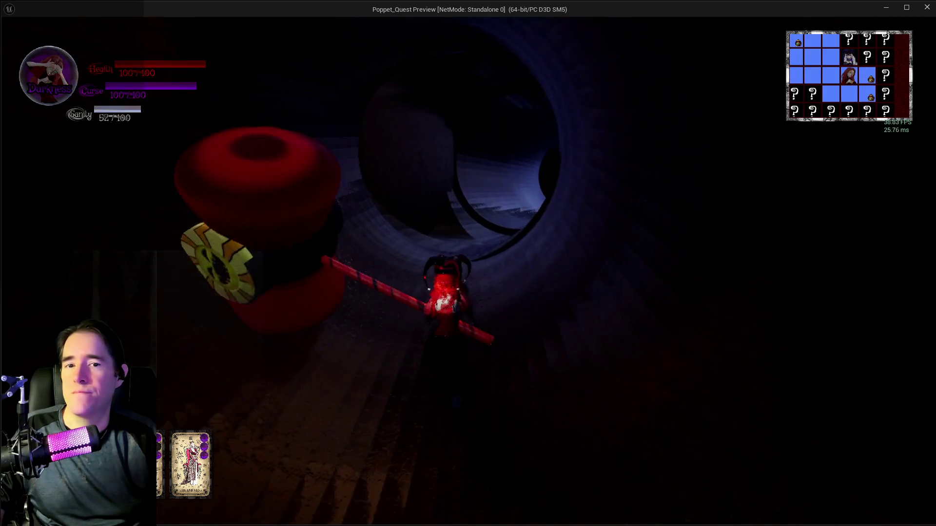
key("w")
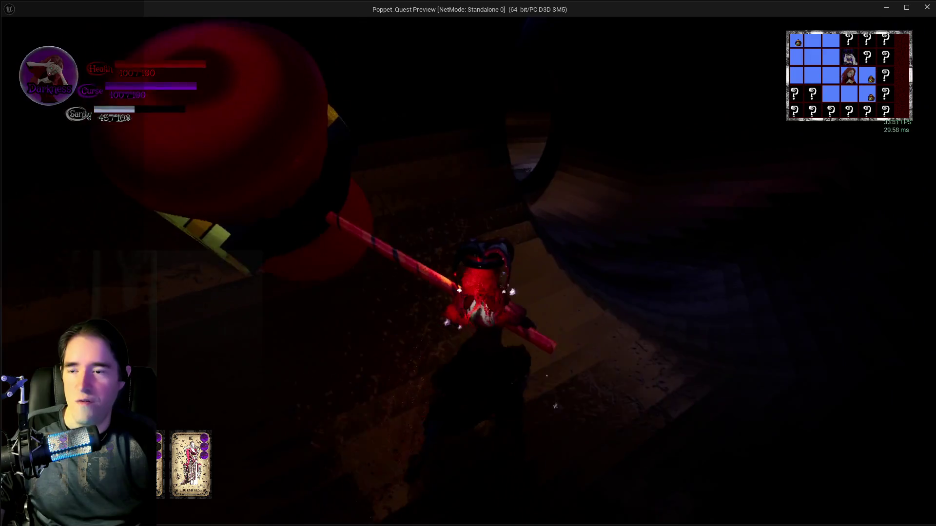
key("w")
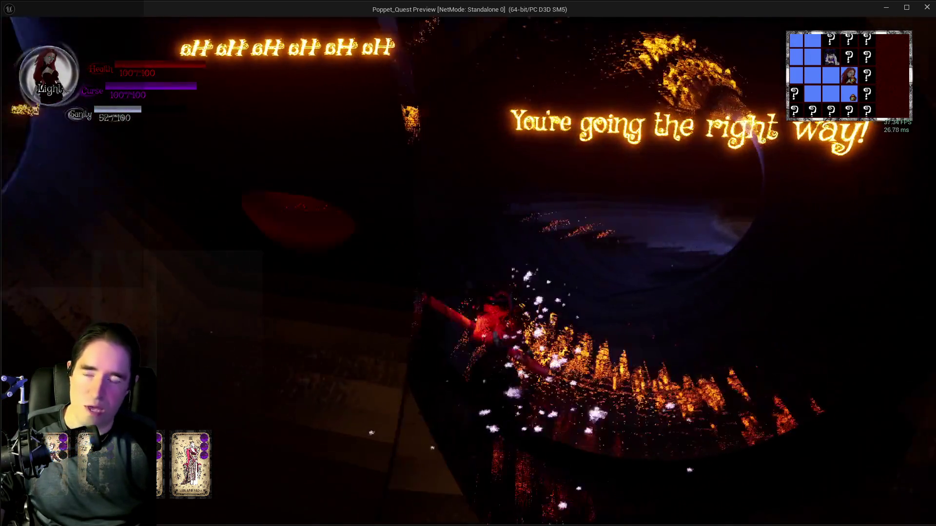
key("w")
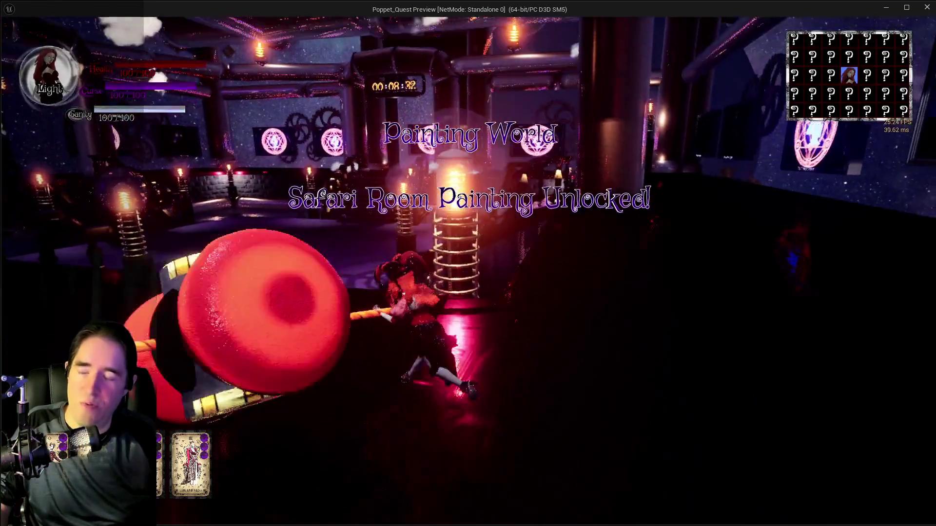
- Look around the hub rooms, switching to Light form and back to Darkness
key("w")
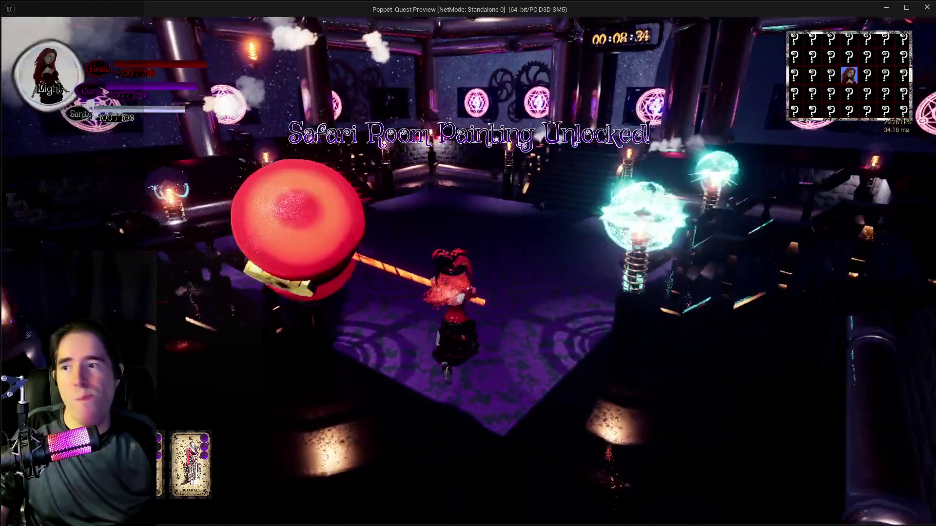
key("w")
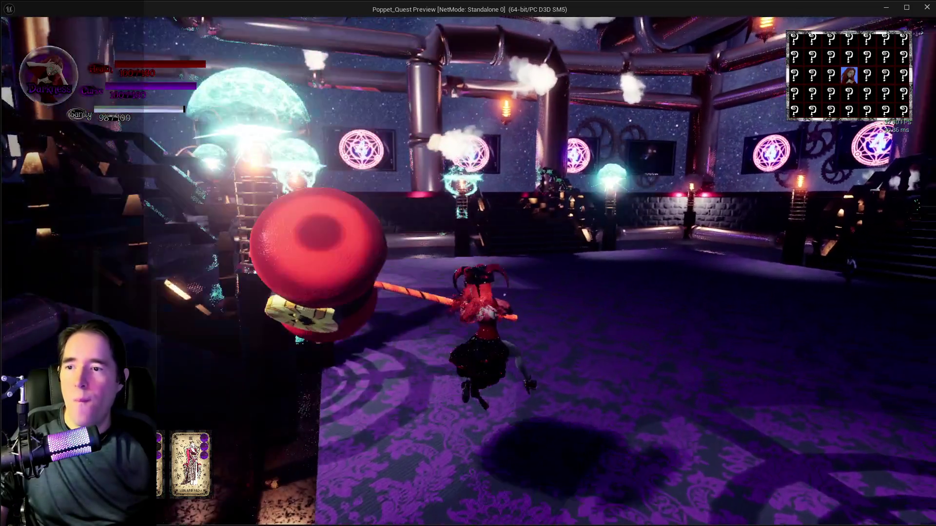
key("w")
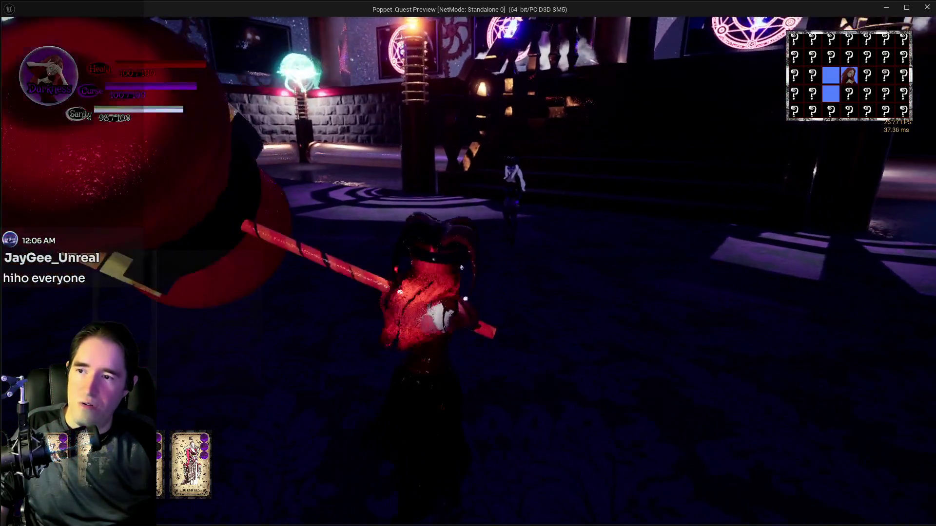
key("w")
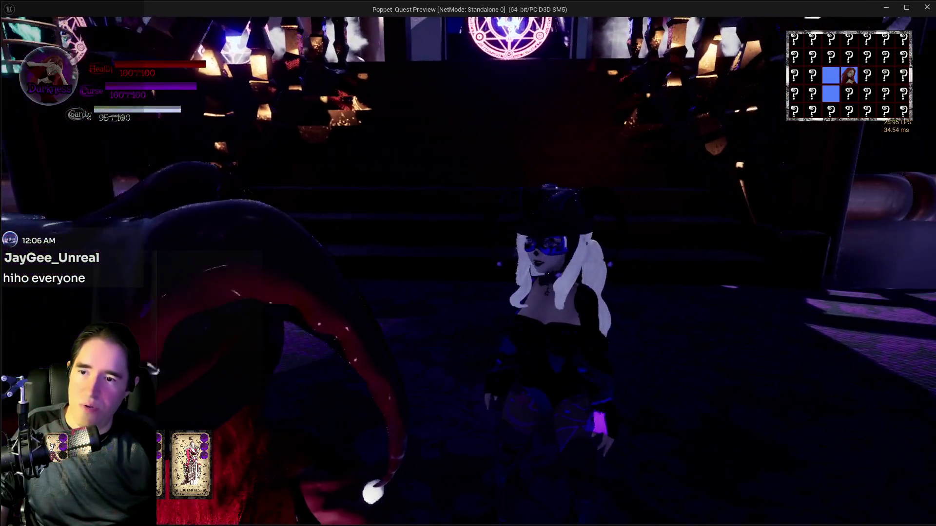
key("w")
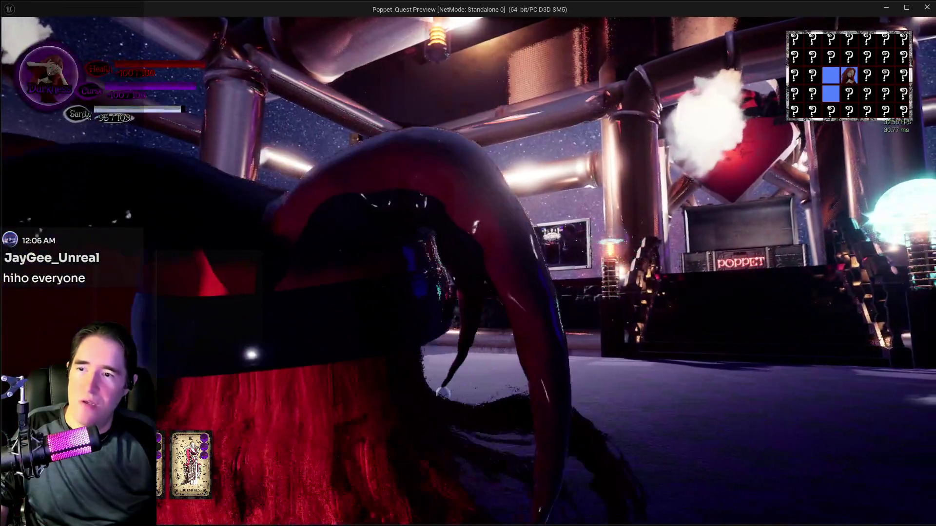
- Turn to Tinka, talk with her, and pick a reply to end the conversation
key("w")
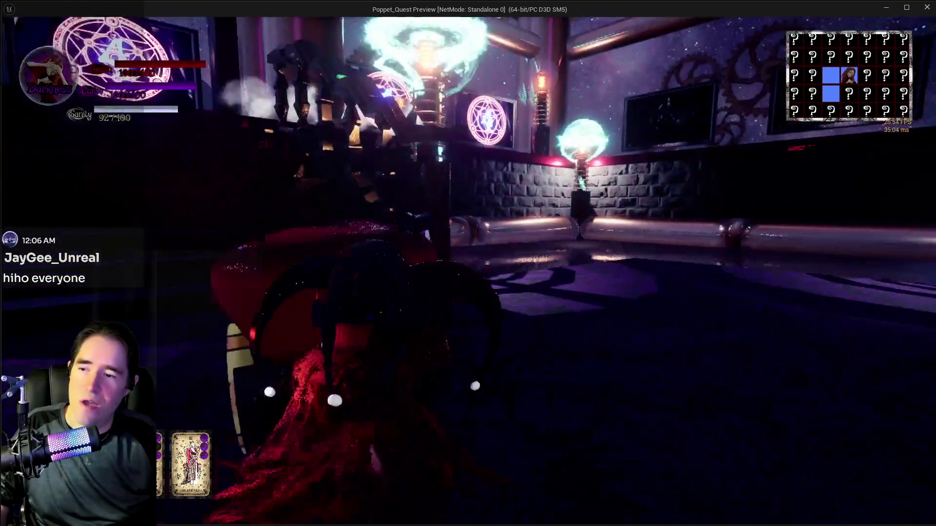
key("e")
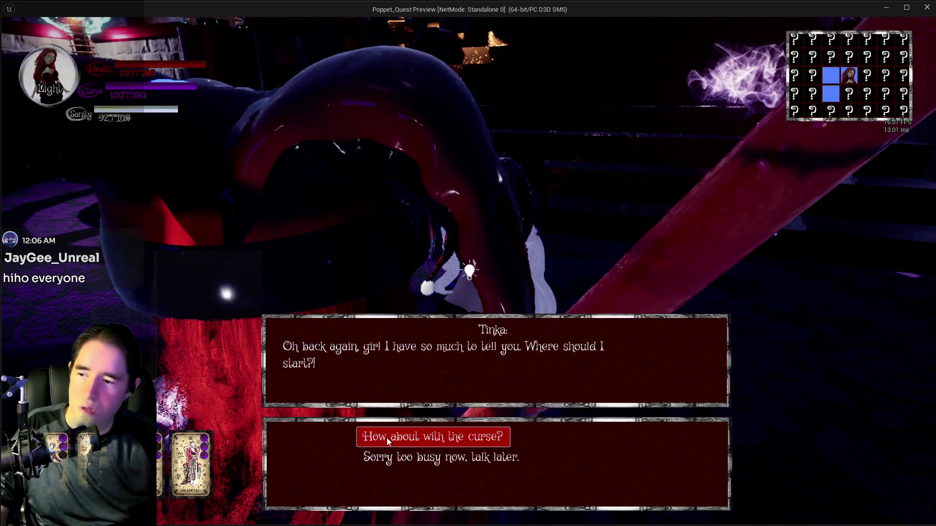
left_click(388, 442)
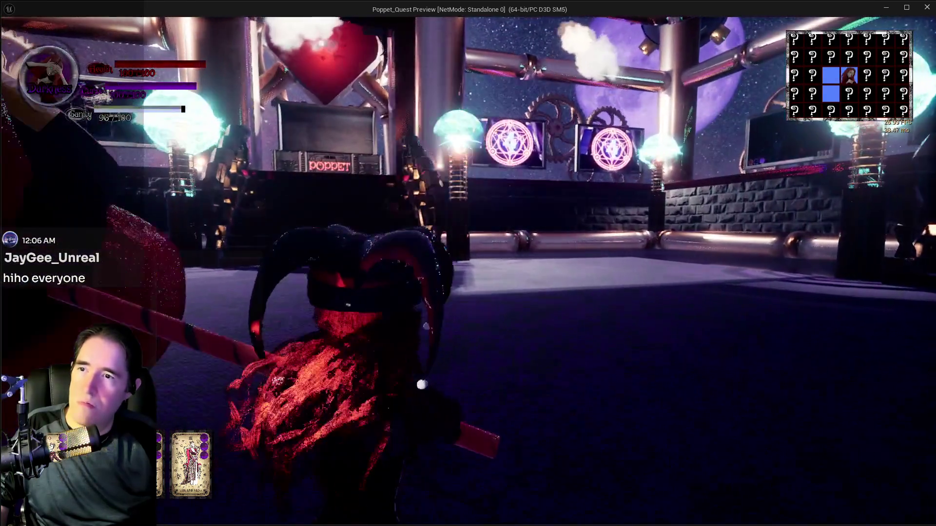
- Run past the POPPET chest and the pillars deeper into the room
key("w")
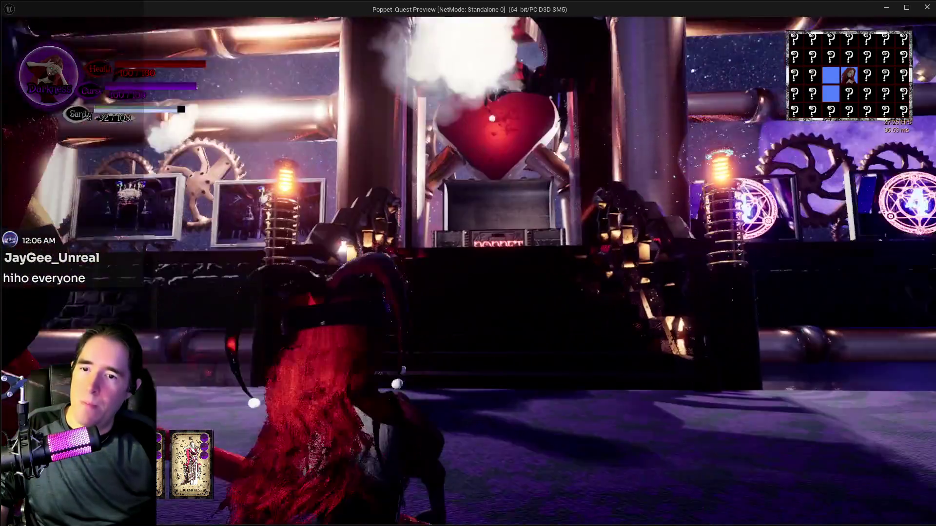
key("w")
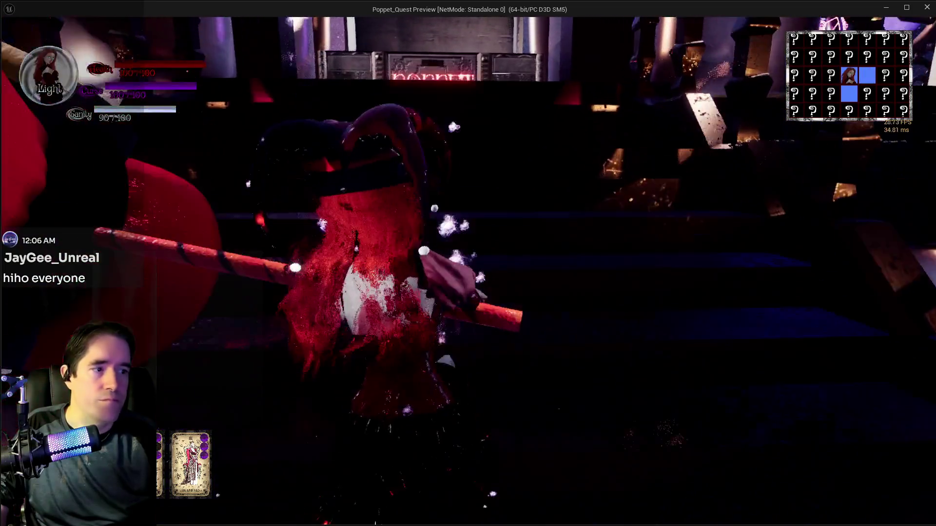
key("w")
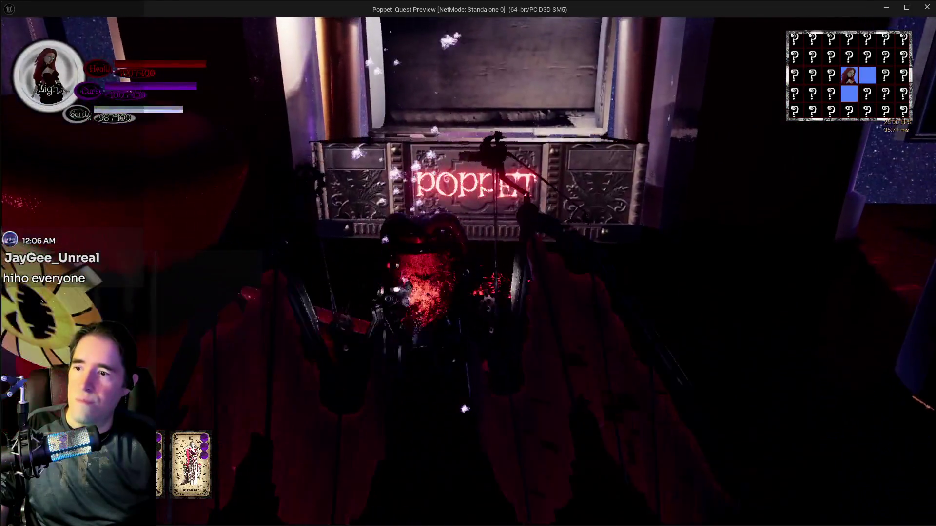
key("w")
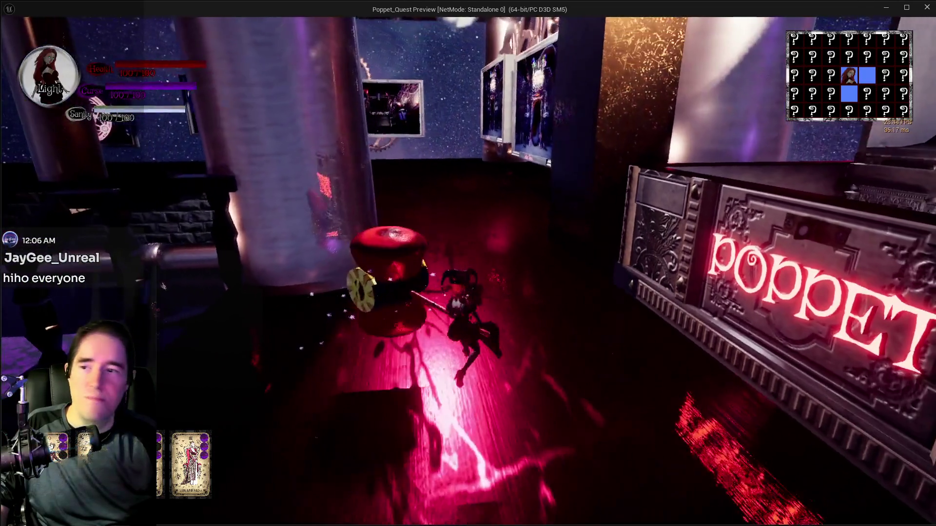
- Cross the arena to the giant heart throne and open the tarot card selection
key("w")
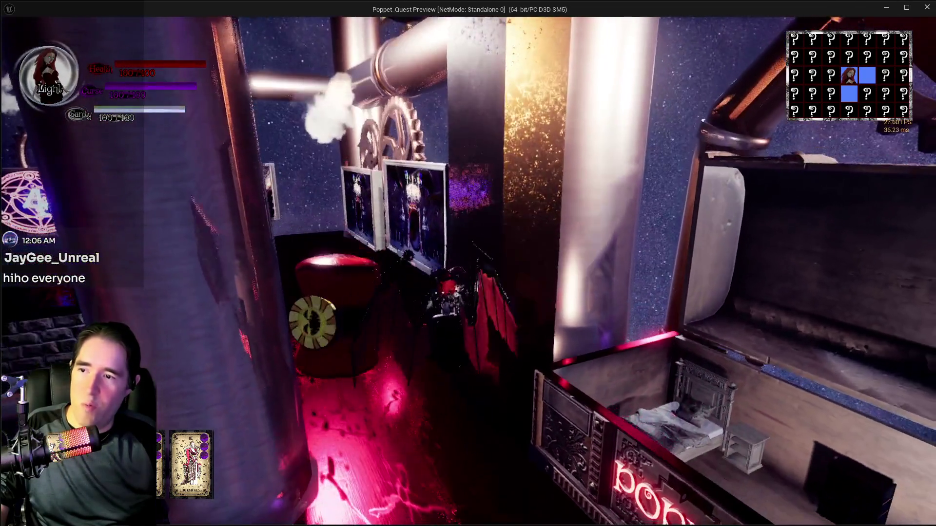
key("w")
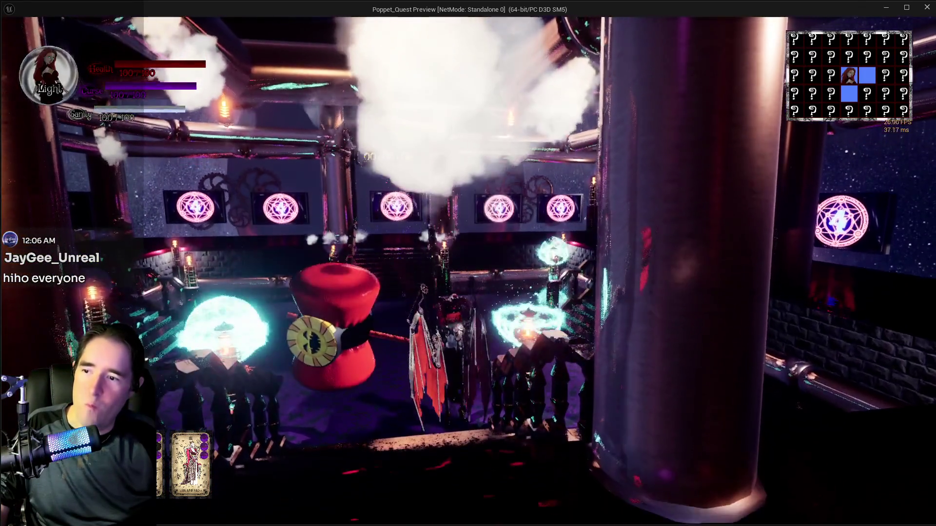
key("w")
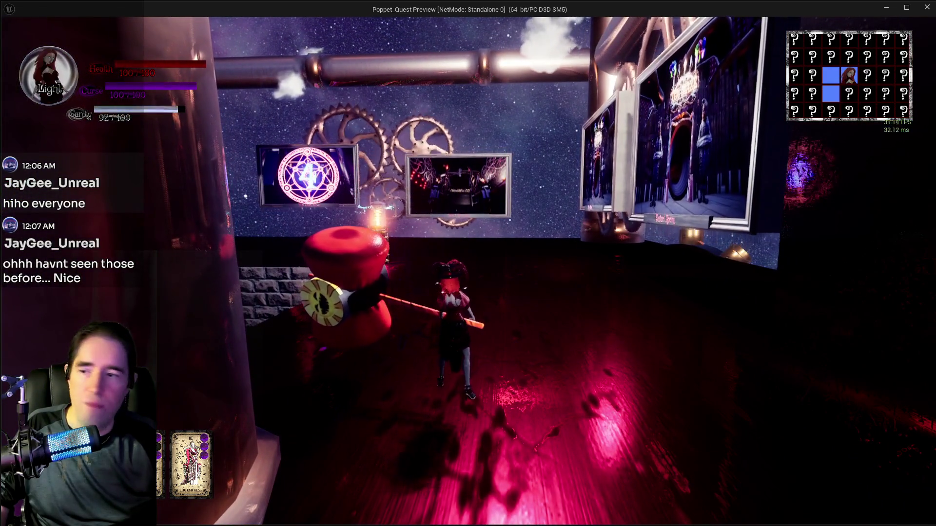
key("Tab")
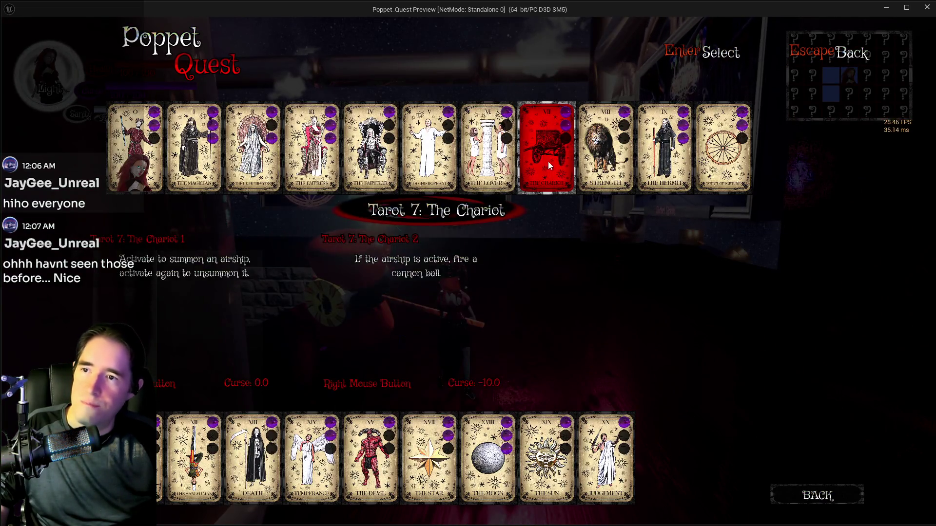
- Equip The Chariot card and take off into the air with wings
left_click(548, 162)
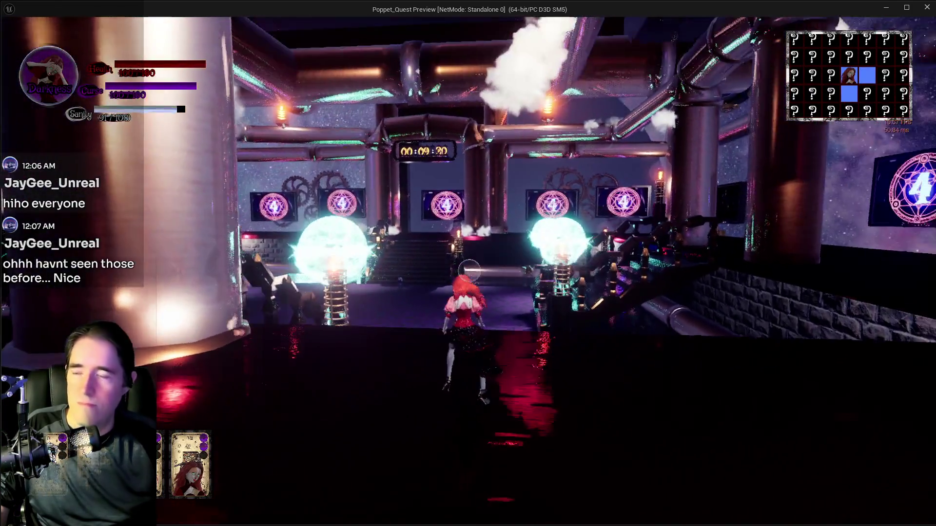
key("w")
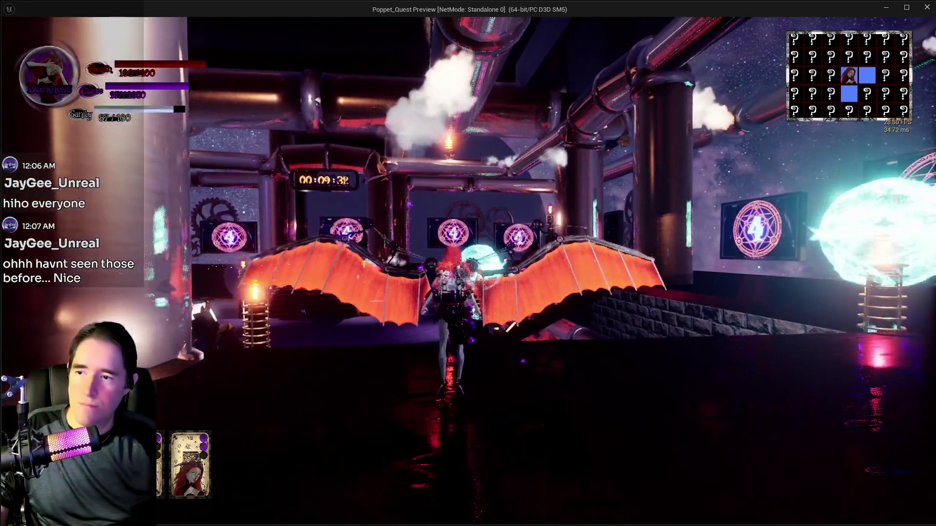
key("space")
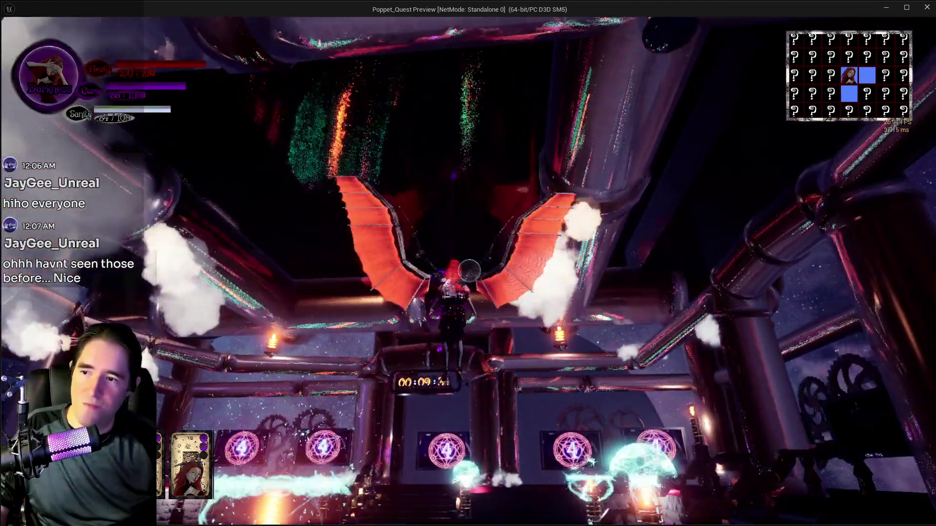
- Fly over the following rooms in Light form and reopen the tarot card menu
key("w")
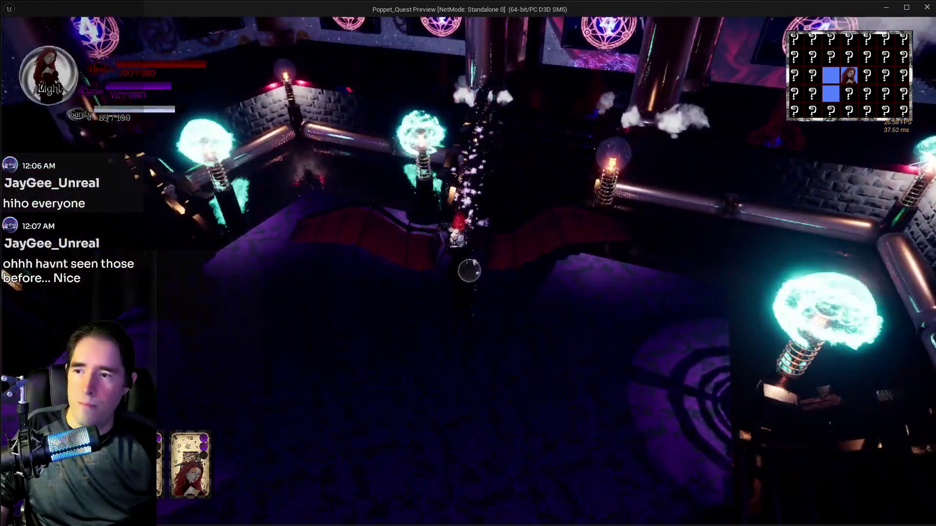
key("w")
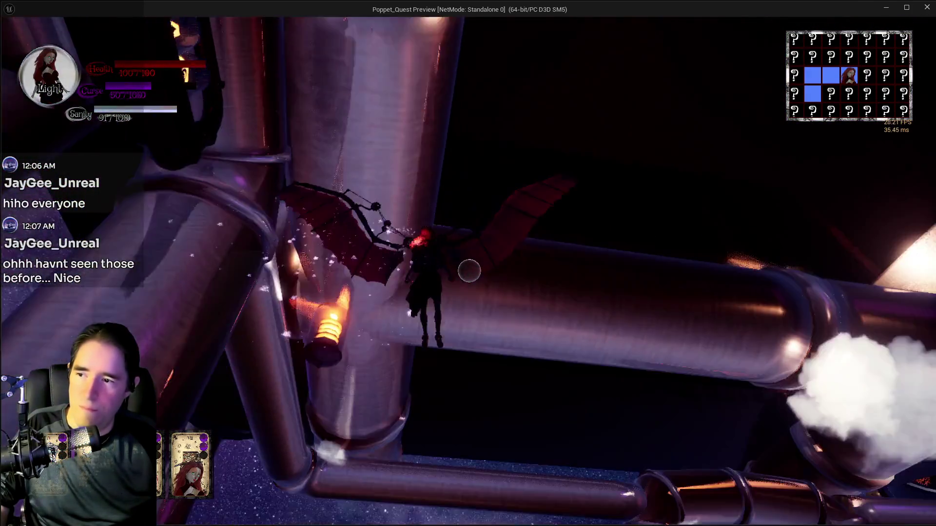
key("w")
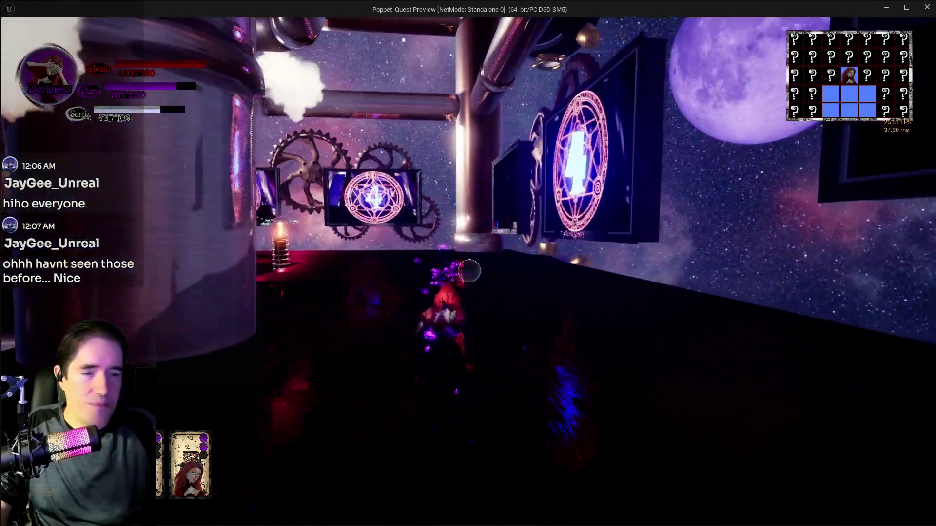
key("Tab")
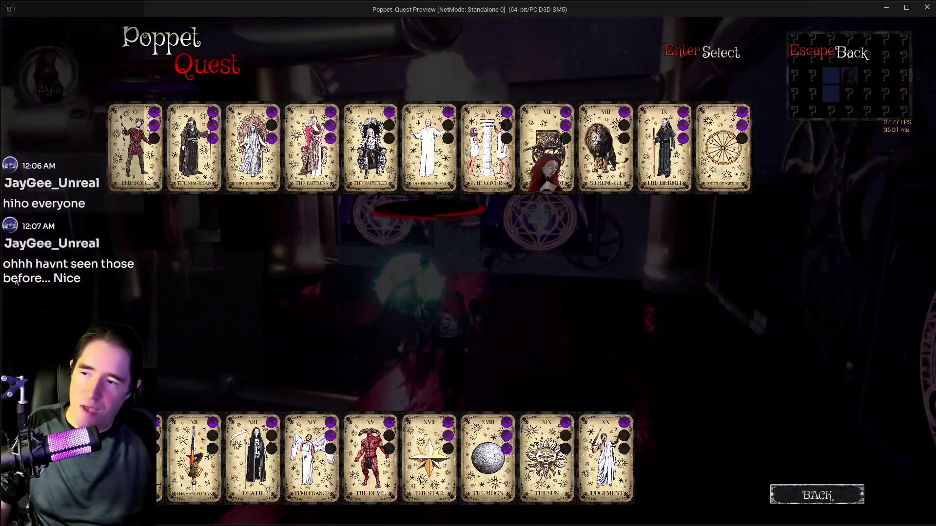
- Equip The Devil card and run down the hall onto the POPPET box
left_click(358, 451)
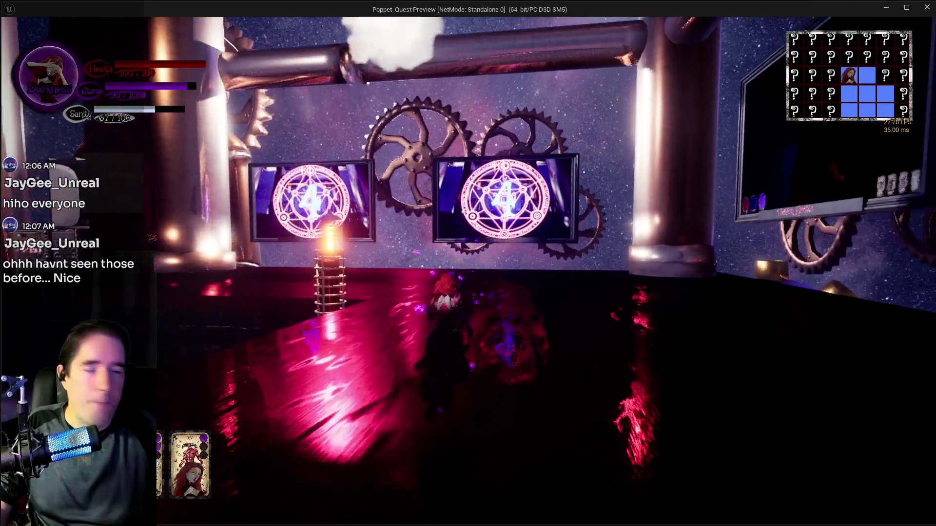
key("w")
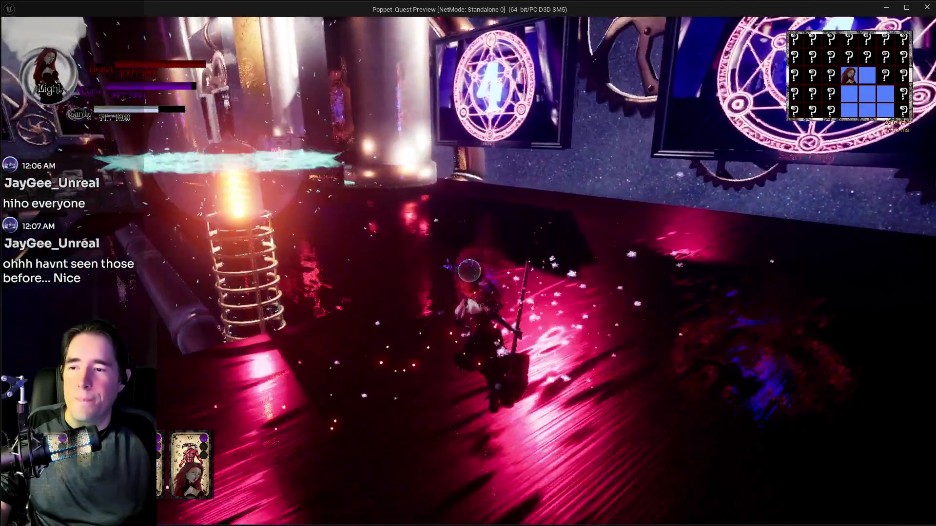
key("w")
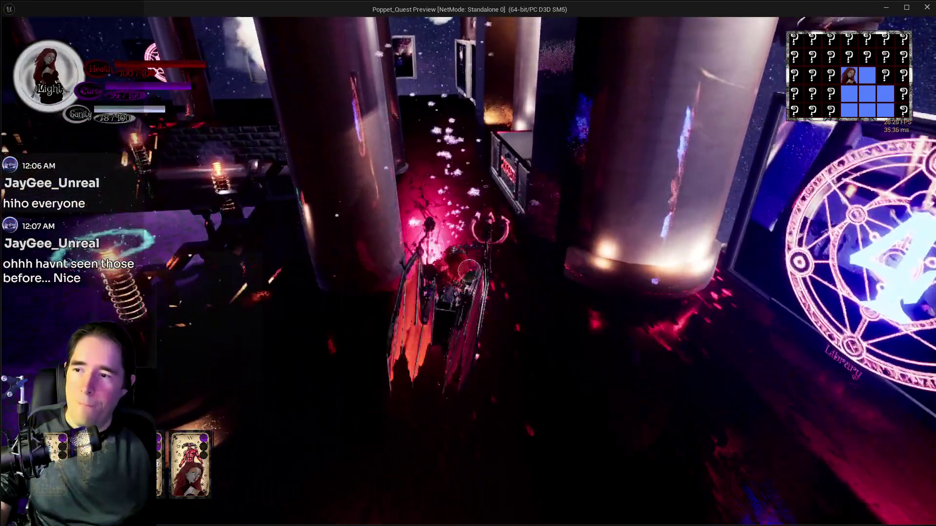
key("w")
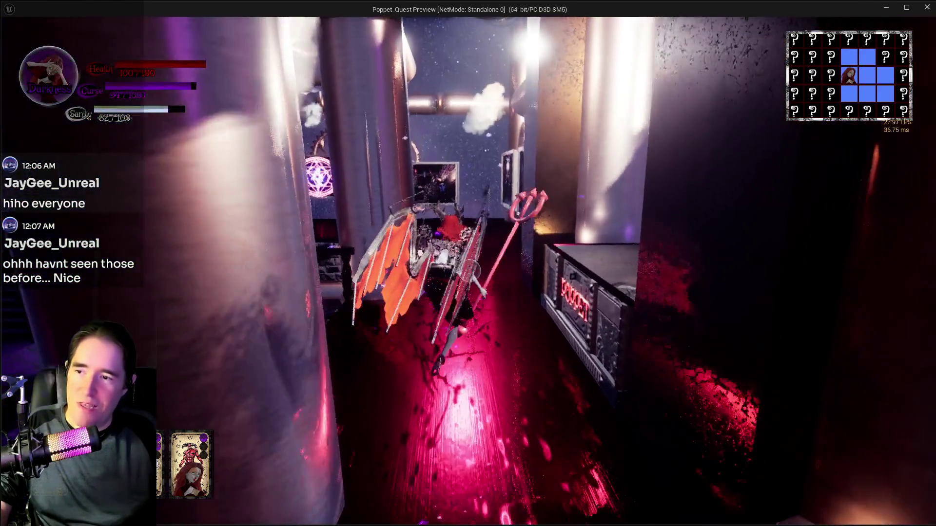
key("w")
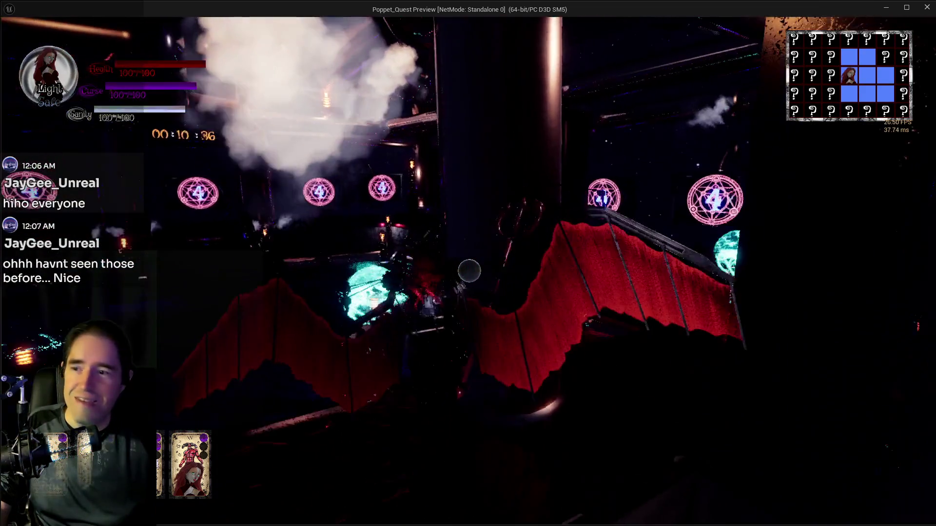
- Leave the curtained stairs through the gear room and approach the framed paintings
key("w")
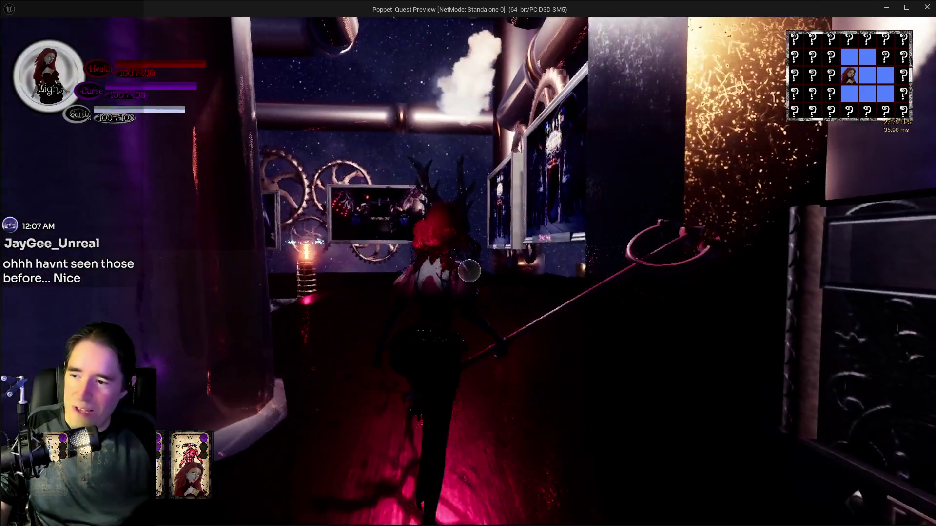
key("w")
key("w")
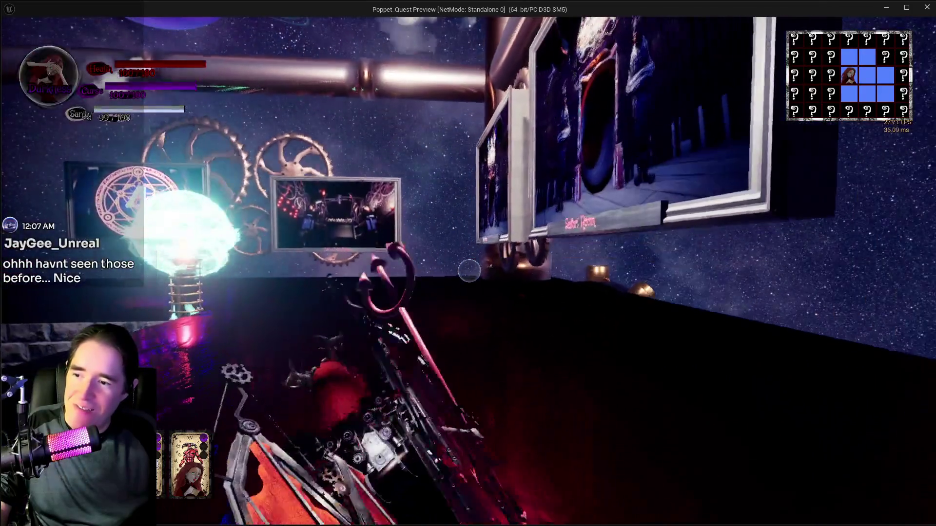
key("w")
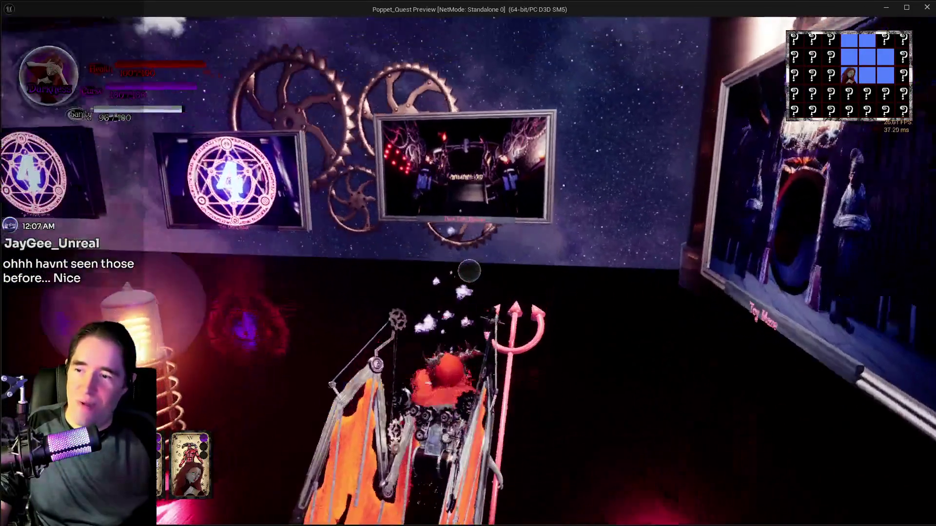
key("w")
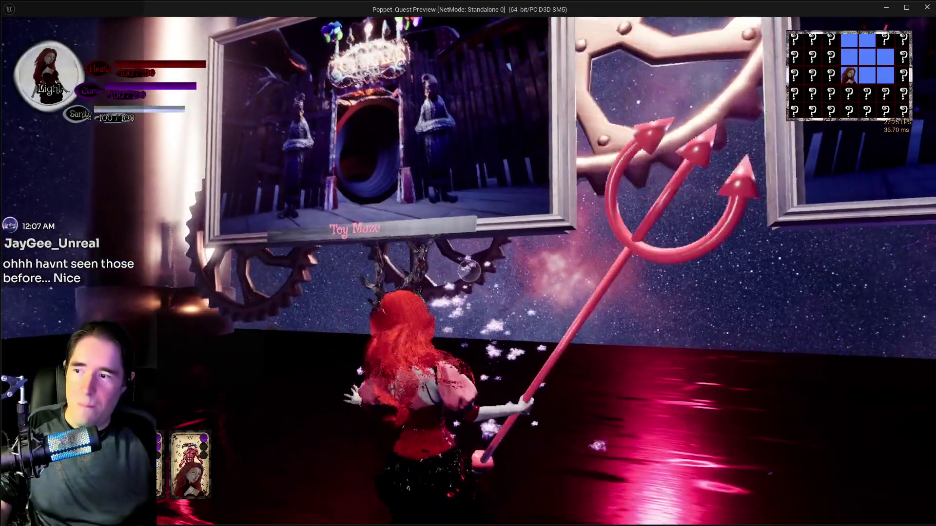
key("w")
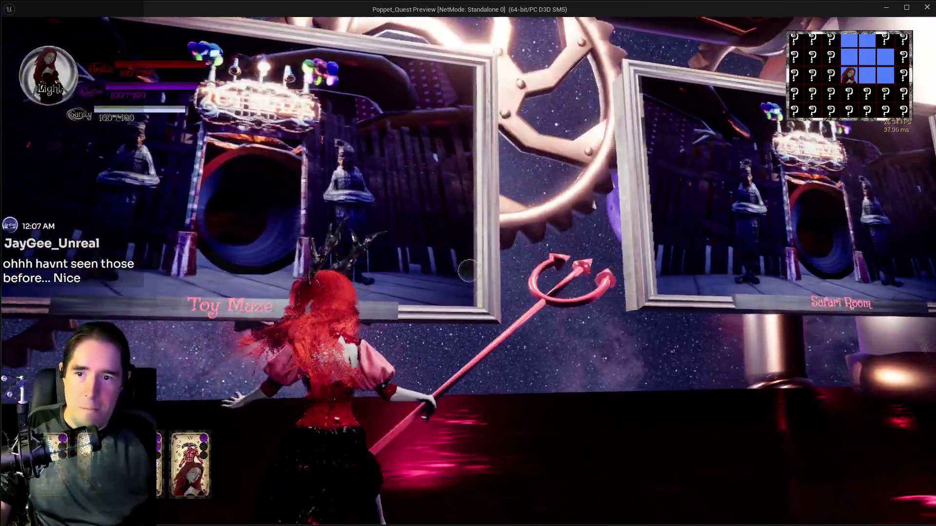
key("w")
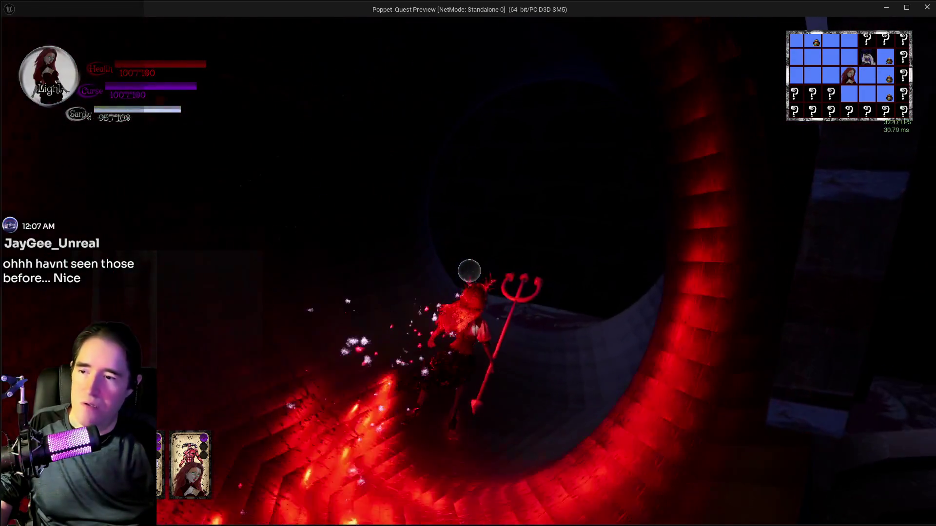
- Run past the balloon tents and swing two flaming trident attacks
key("w")
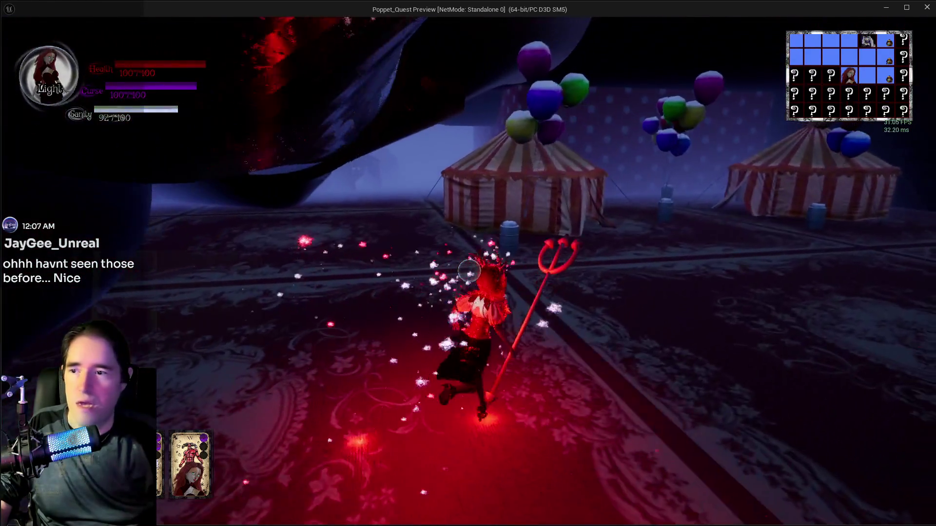
key("q")
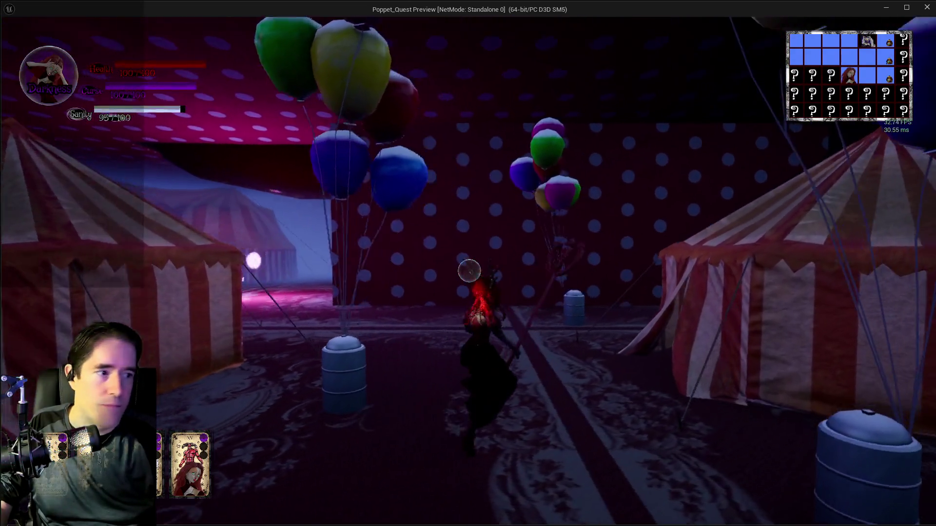
left_click(469, 271)
left_click(468, 271)
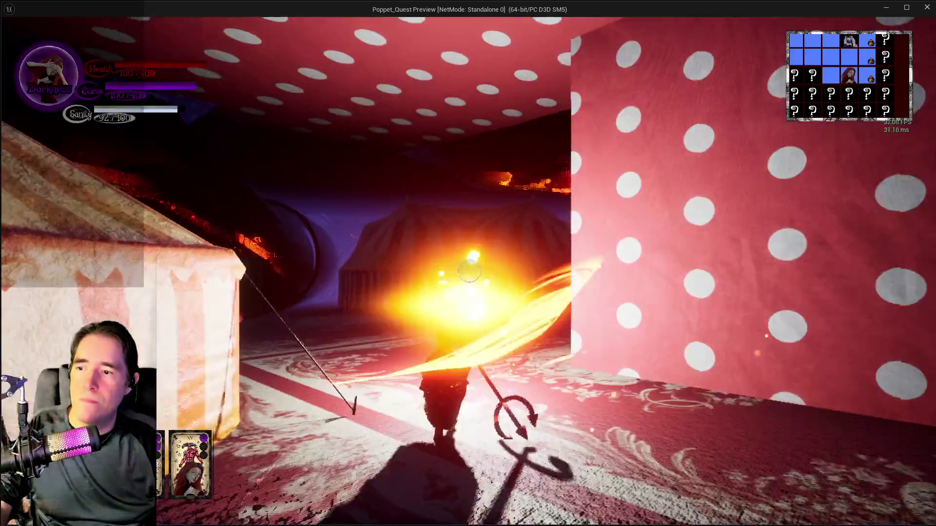
- Run down the polka-dot corridor to the doorway and open the tarot card deck
key("w")
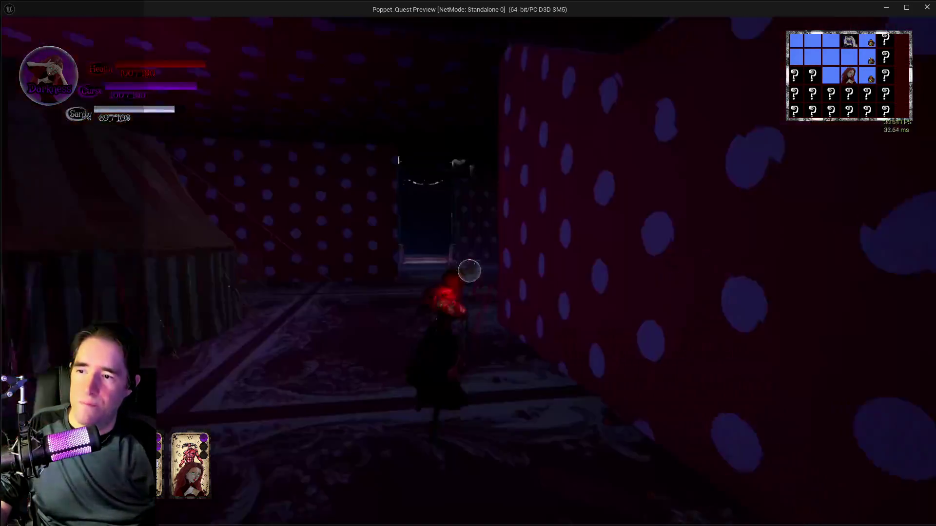
key("w")
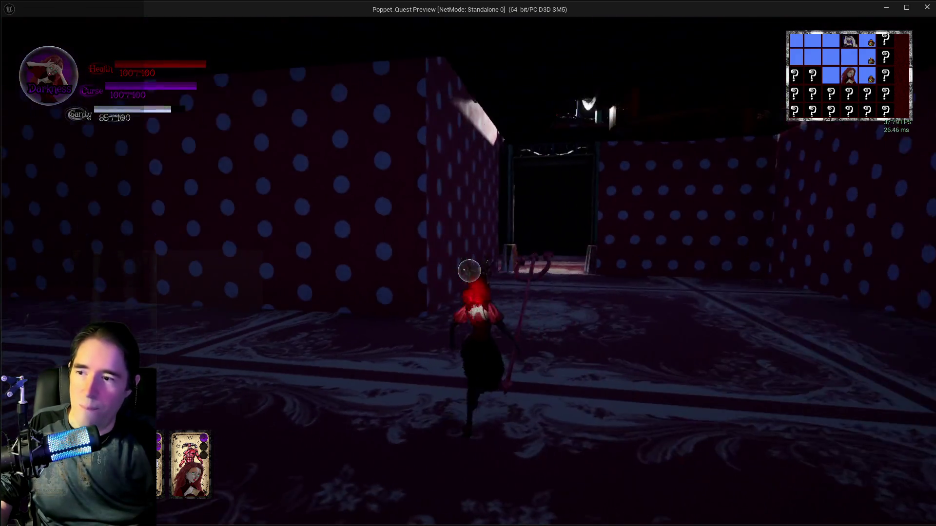
key("w")
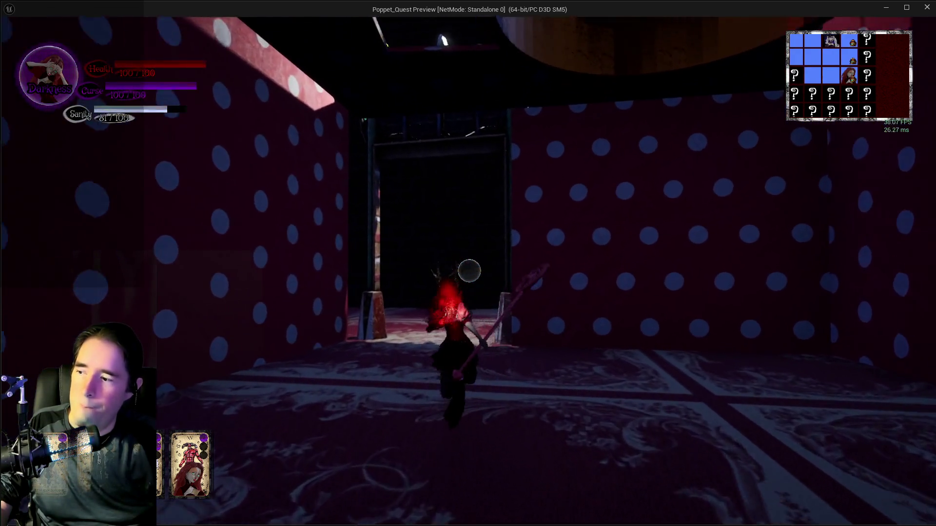
key("Tab")
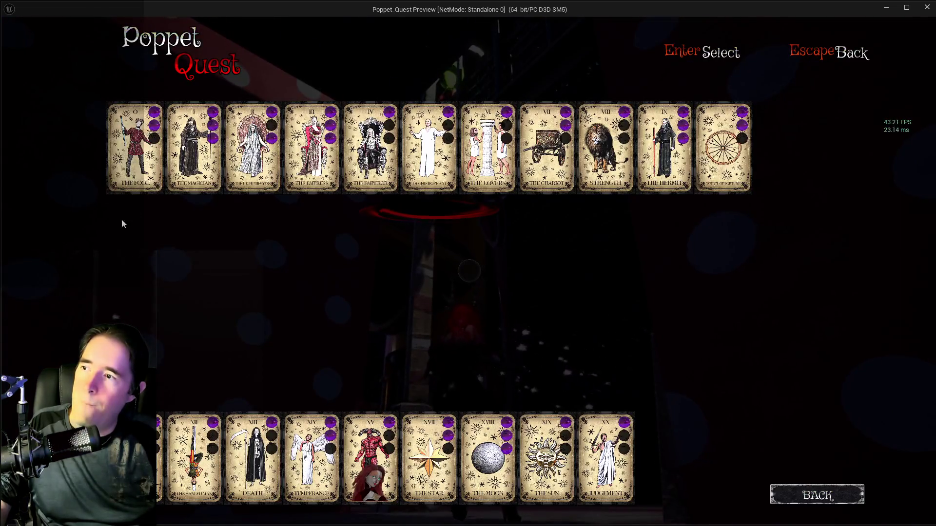
- Equip The Magician card and resume play toward the Tiny Circus sign
left_click(177, 156)
key("Escape")
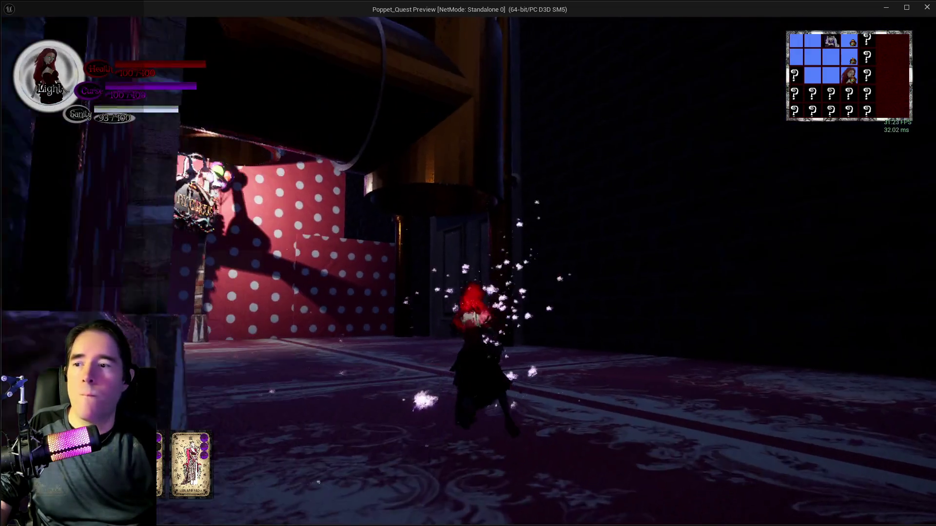
key("w")
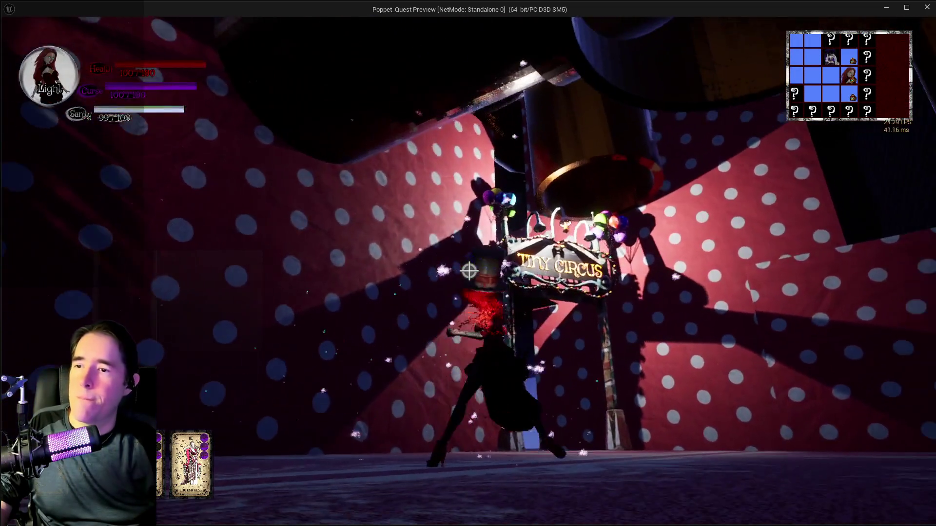
- Enter the Waiting Room, then come back out toward the Tiny Circus entrance
key("w")
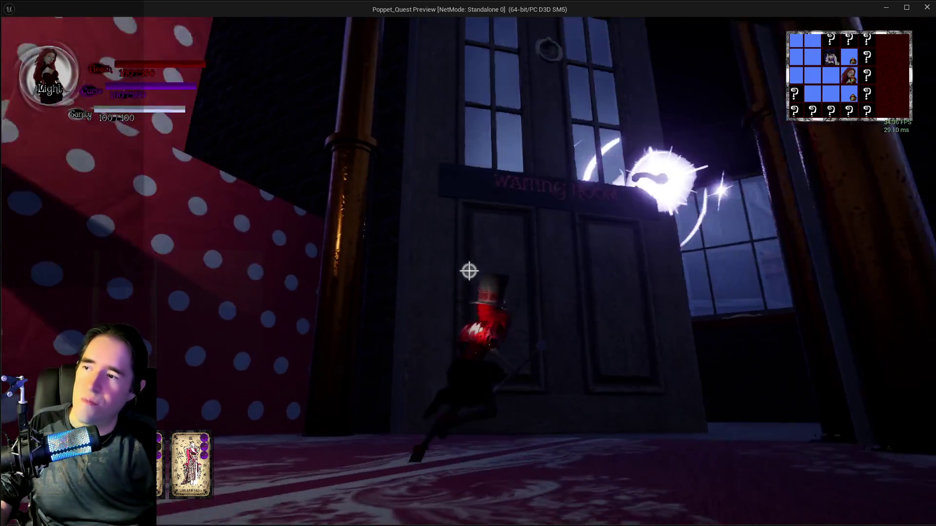
key("w")
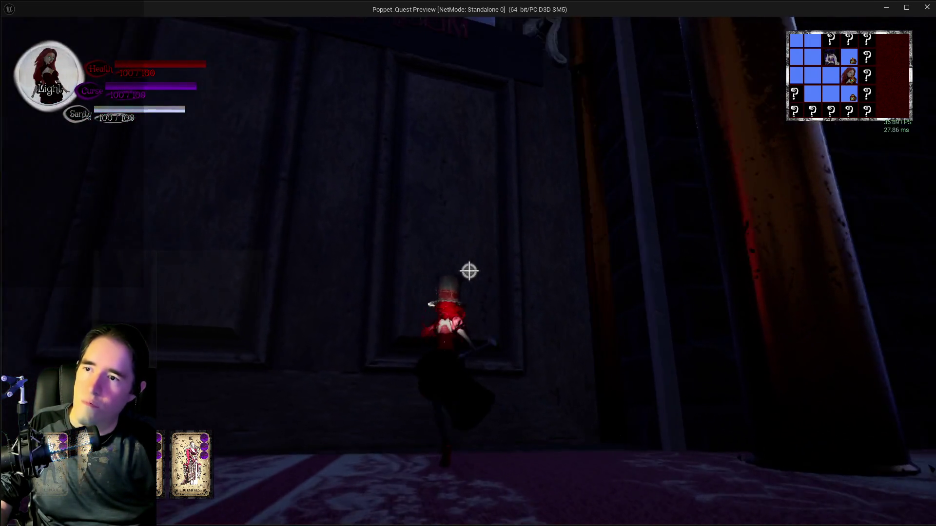
key("w")
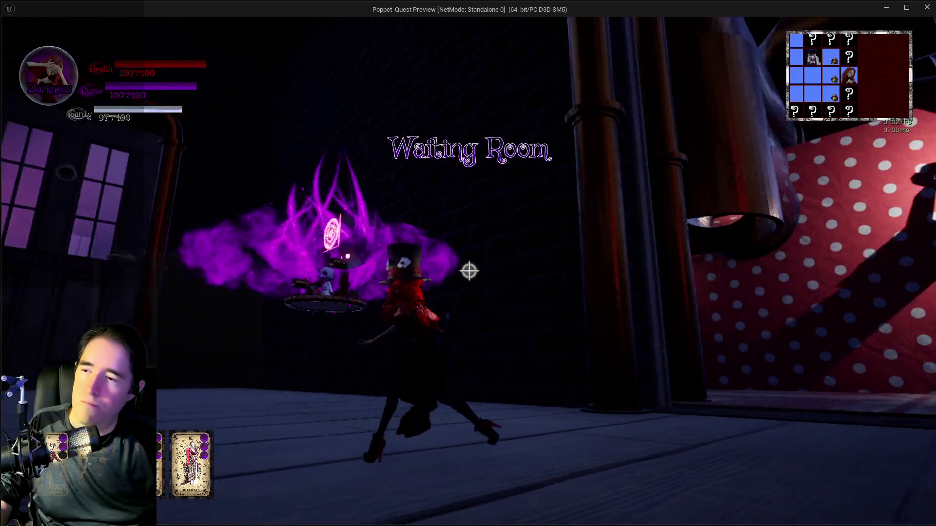
key("w")
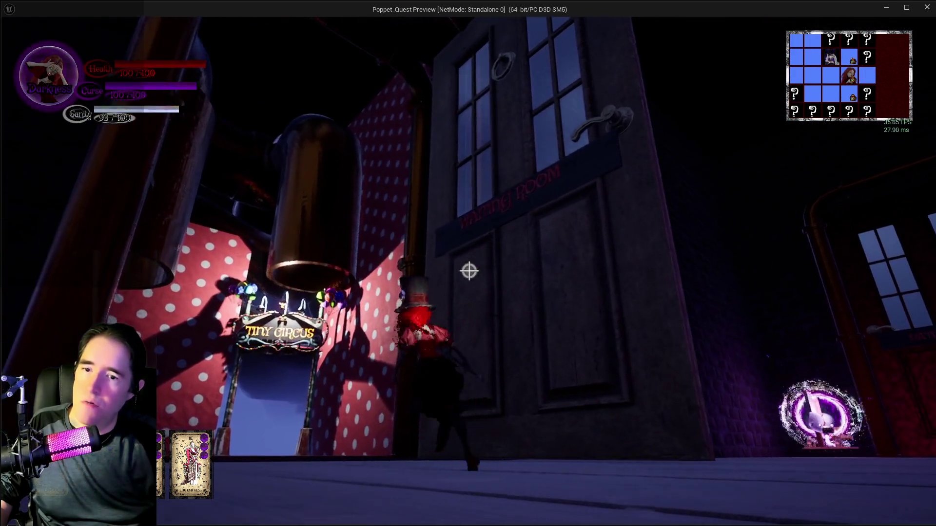
key("w")
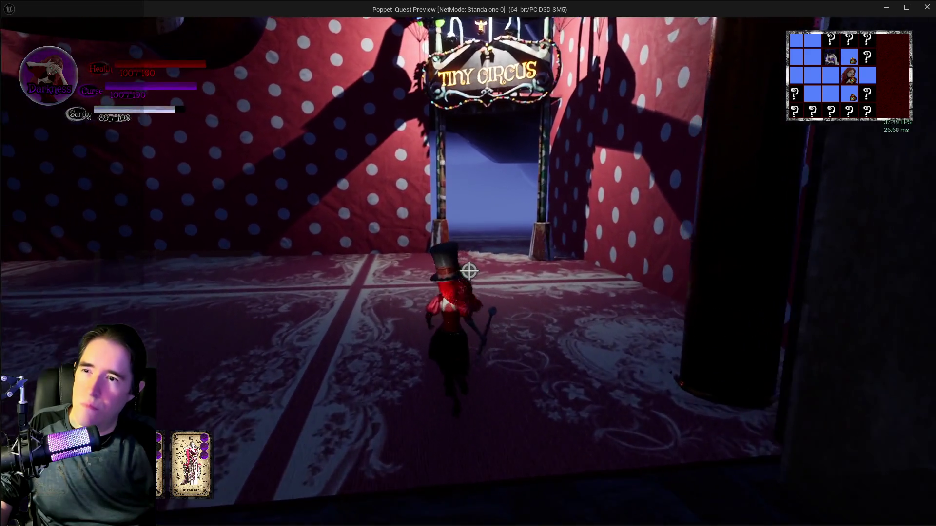
- Walk through the Tiny Circus entrance into the dim room toward the couch
key("w")
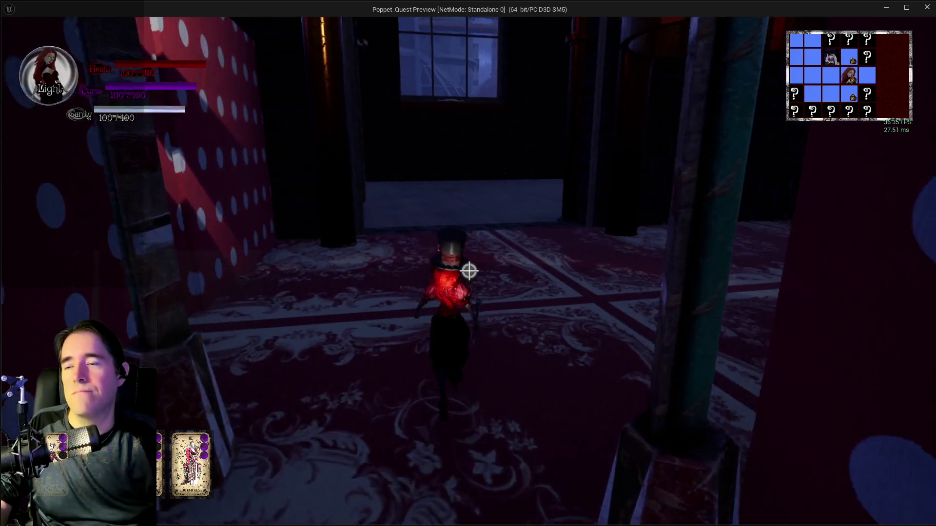
key("w")
key("w")
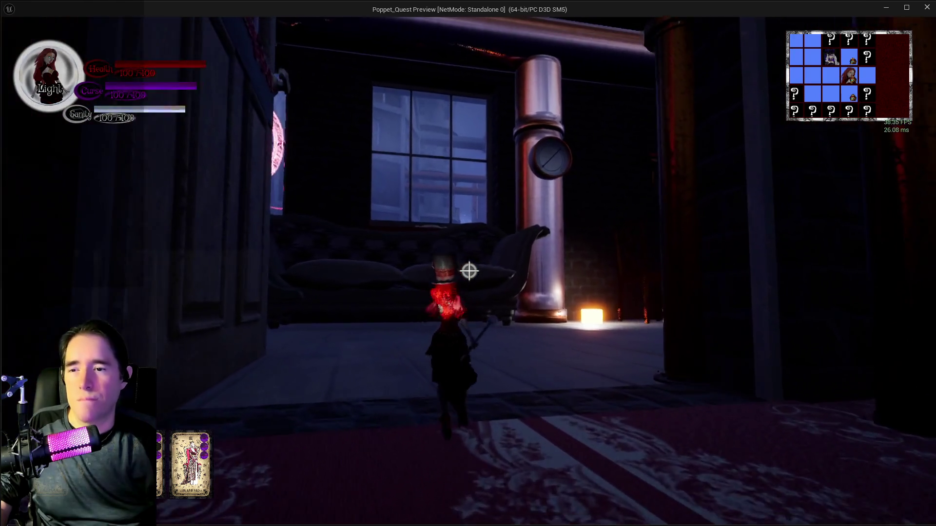
key("w")
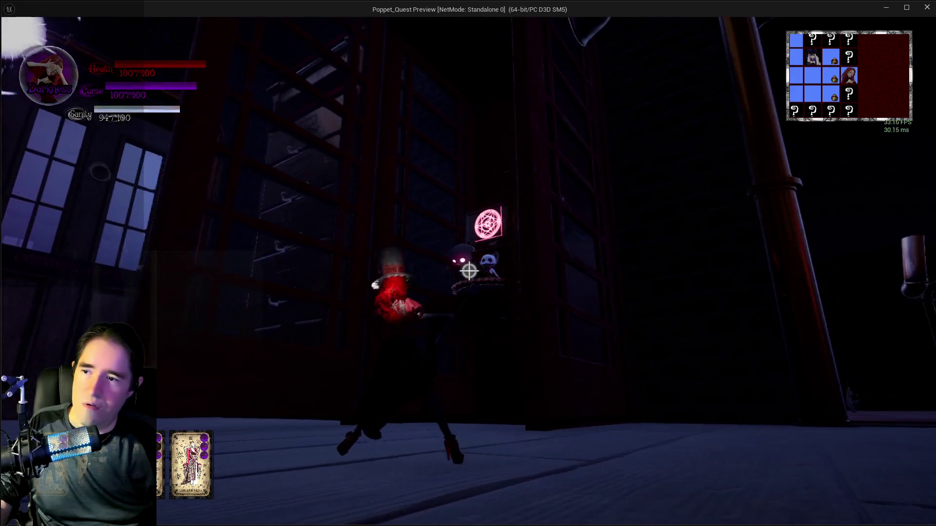
- Run across the skull-lit platform past the altar into the wooden room
key("w")
key("w")
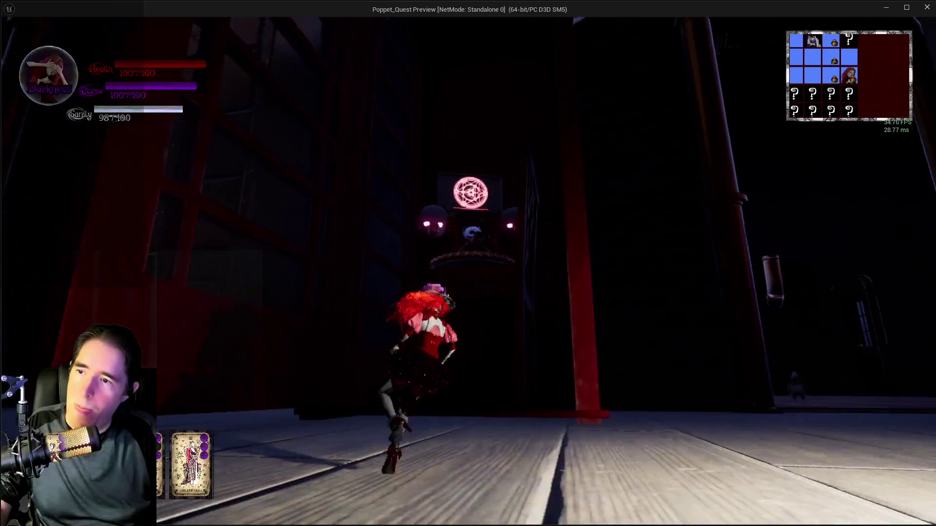
key("w")
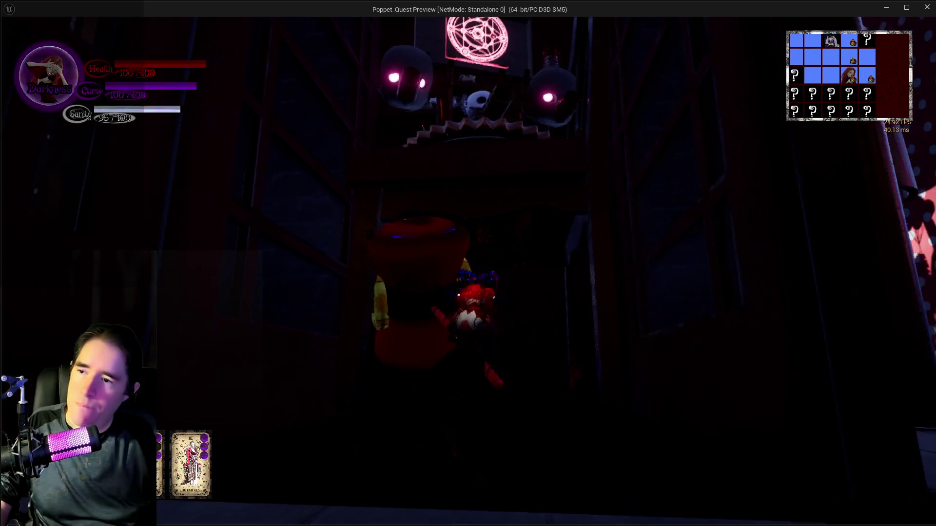
key("w")
key("w")
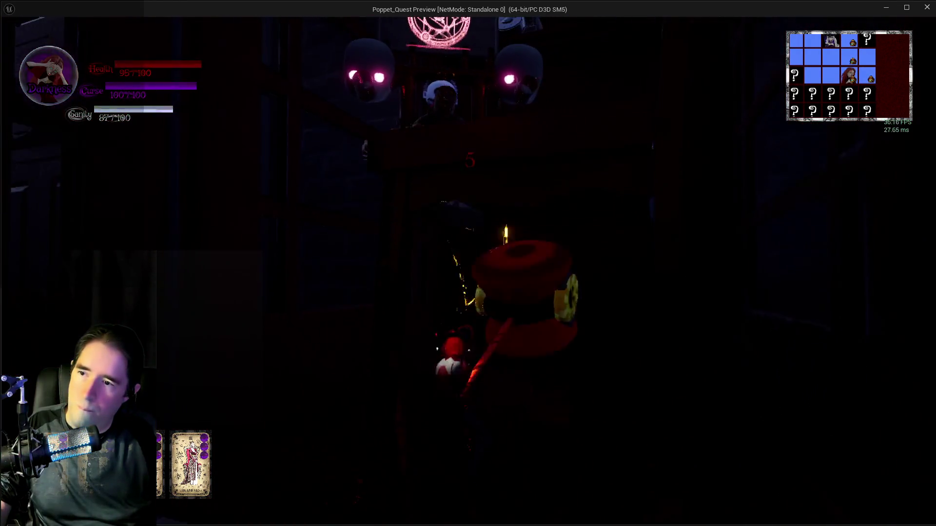
key("w")
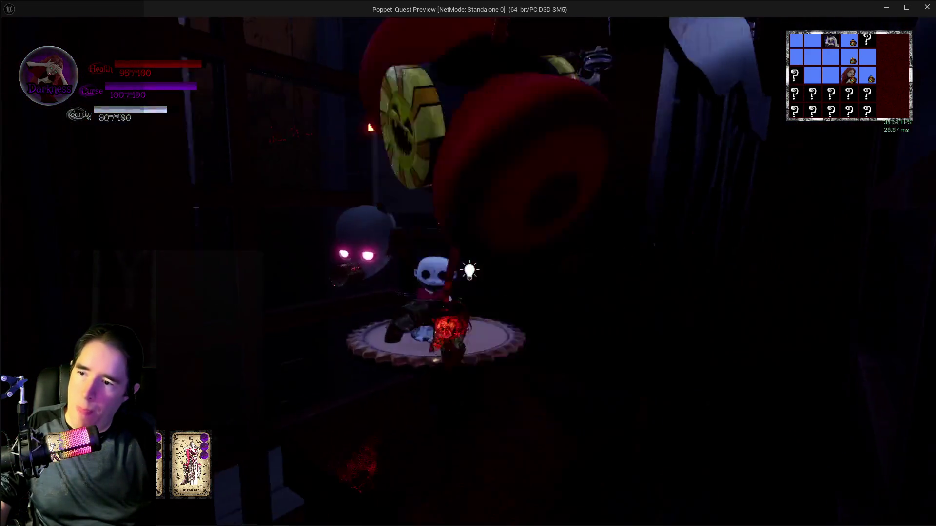
key("w")
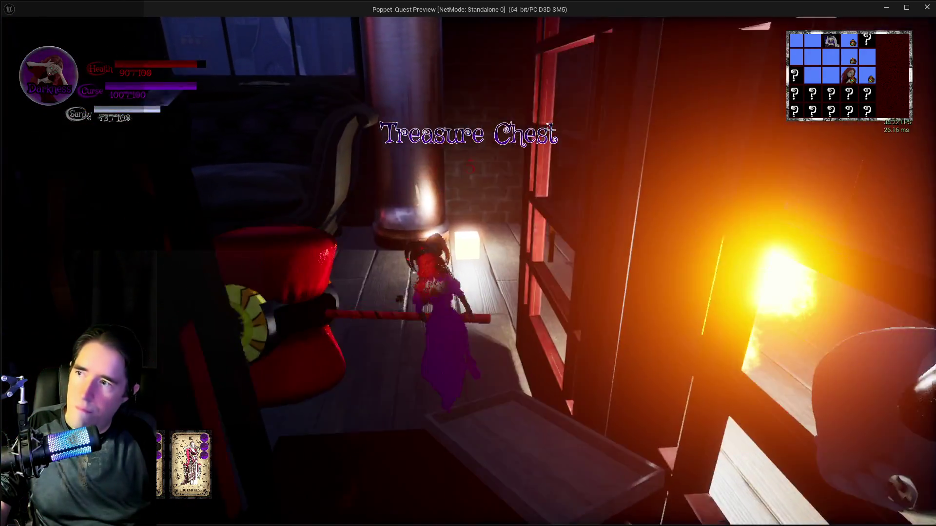
key("w")
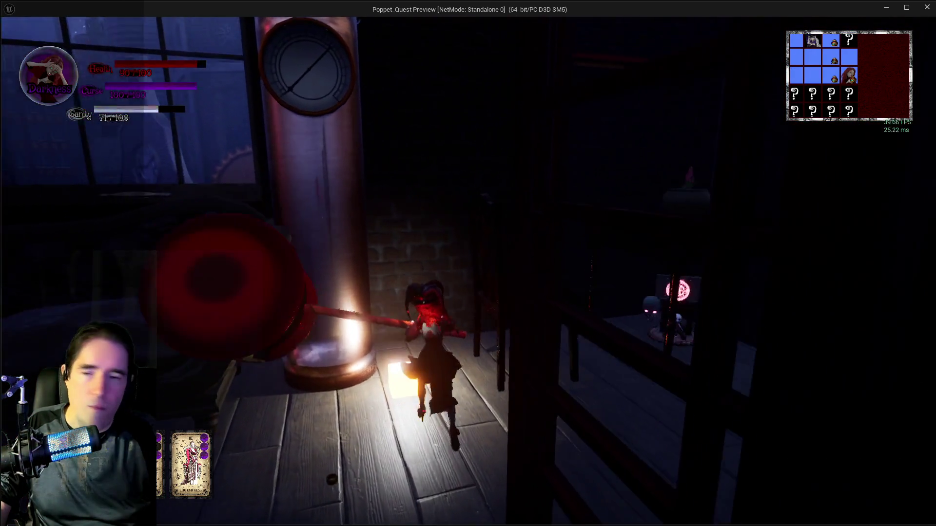
key("w")
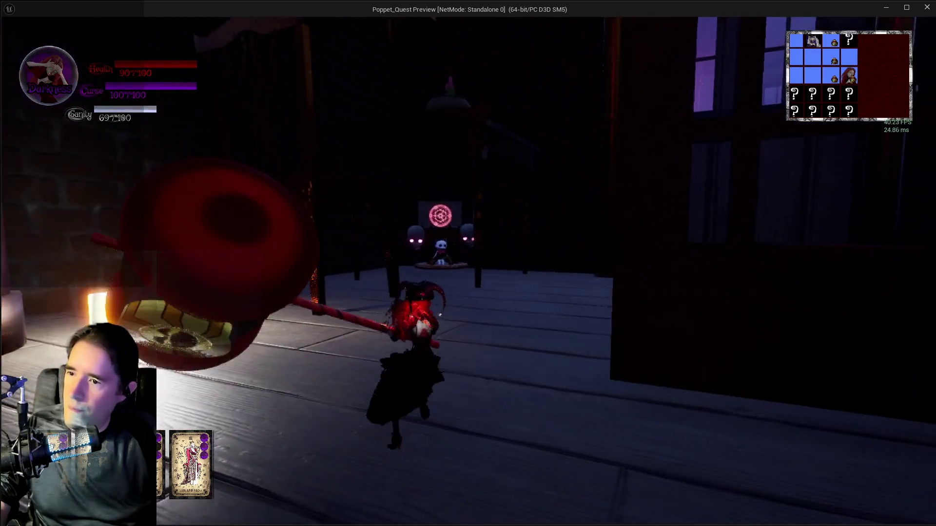
- Switch Poppet to Light, hit the glowing enemy three times, and run toward the glowing cube
key("q")
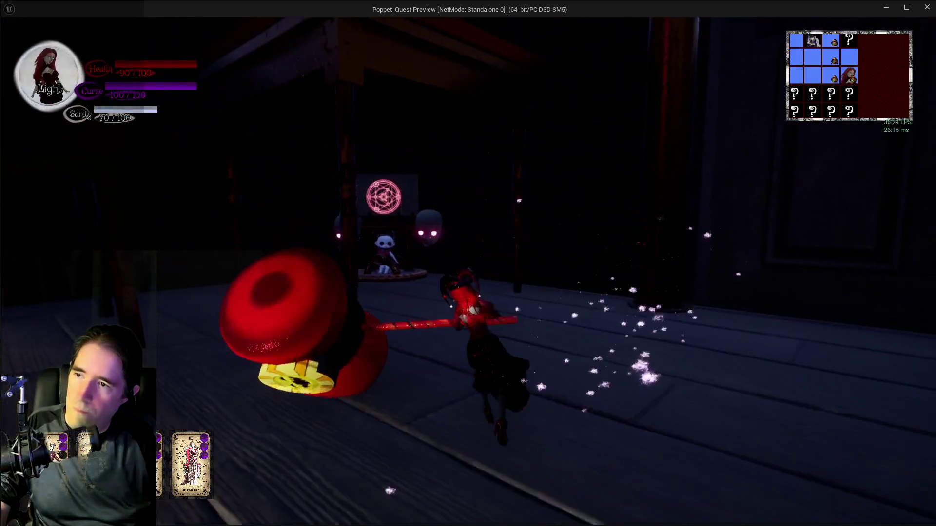
left_click(470, 270)
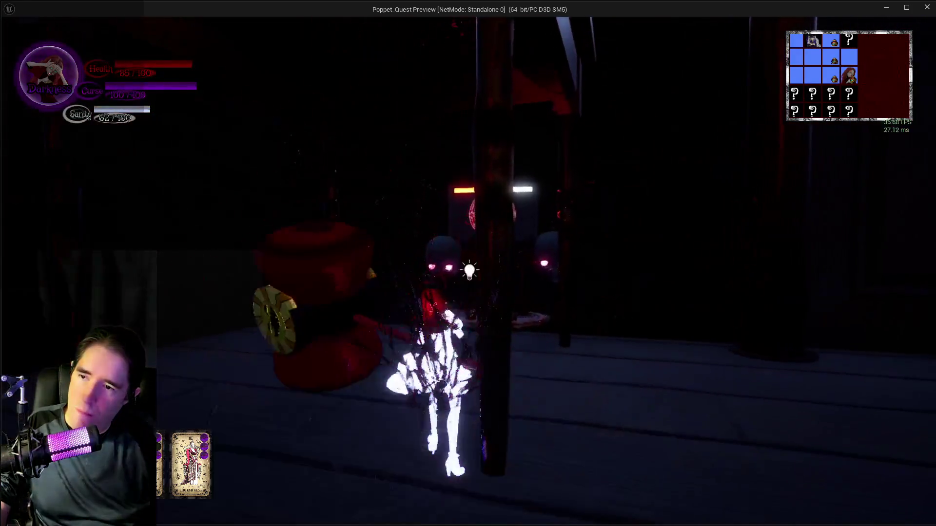
left_click(469, 271)
left_click(470, 270)
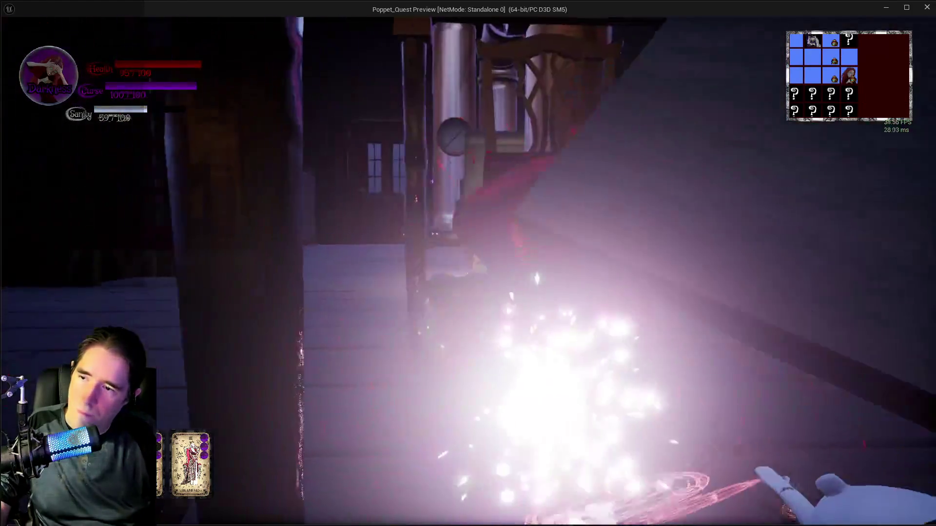
key("q")
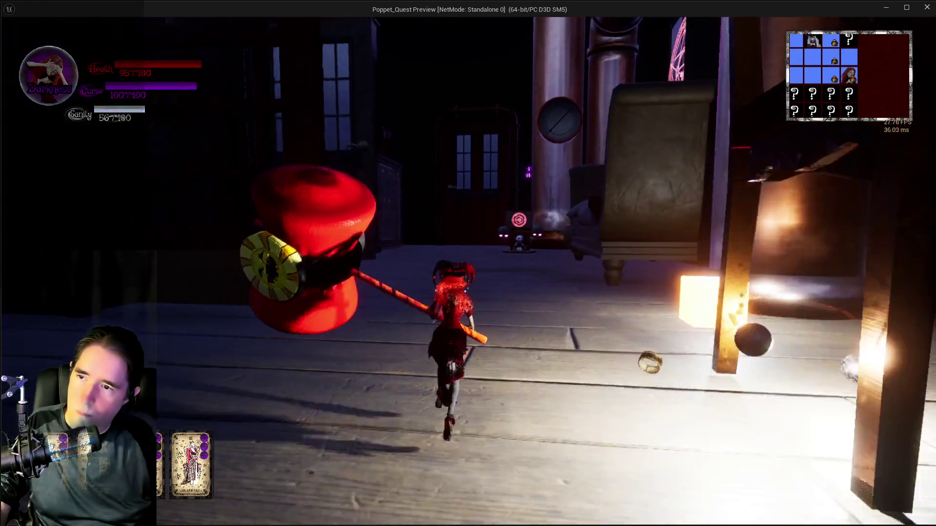
key("w")
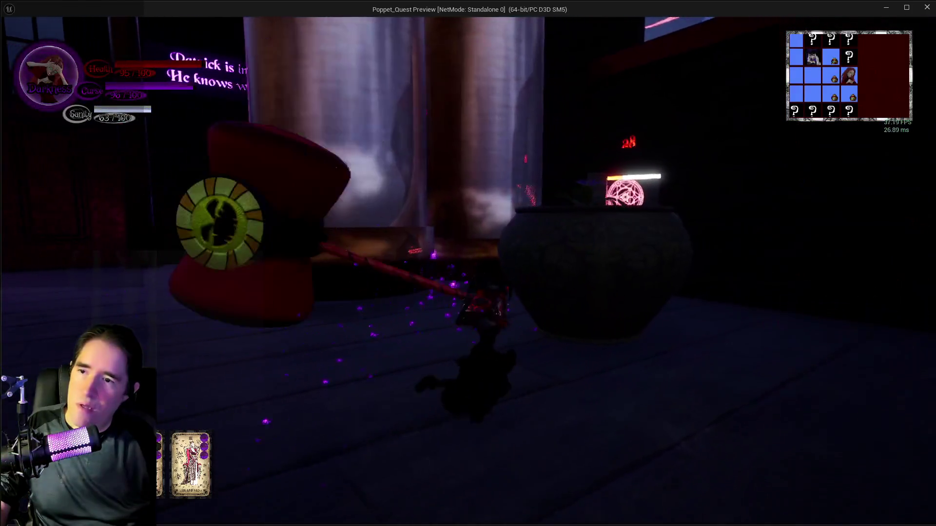
- Swing the hammer around the pot, then run past the skull altar along the wooden floor
key("w")
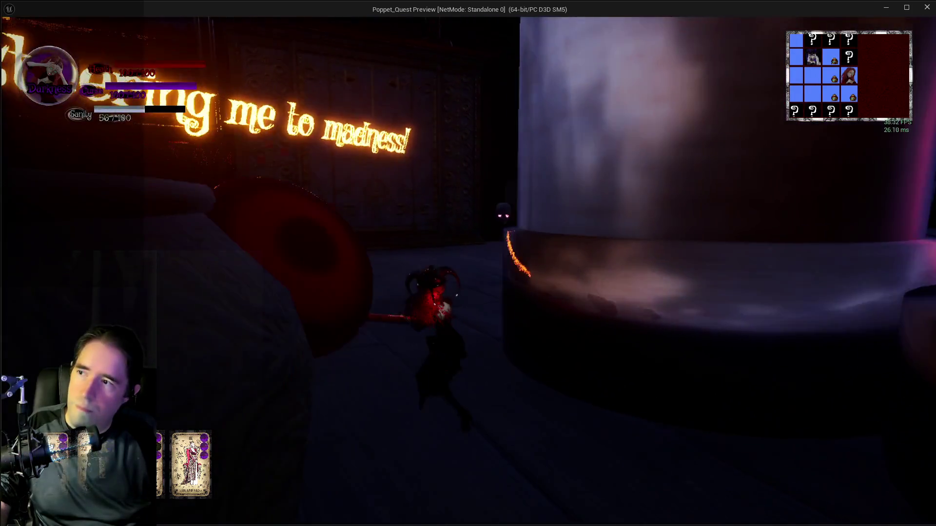
key("w")
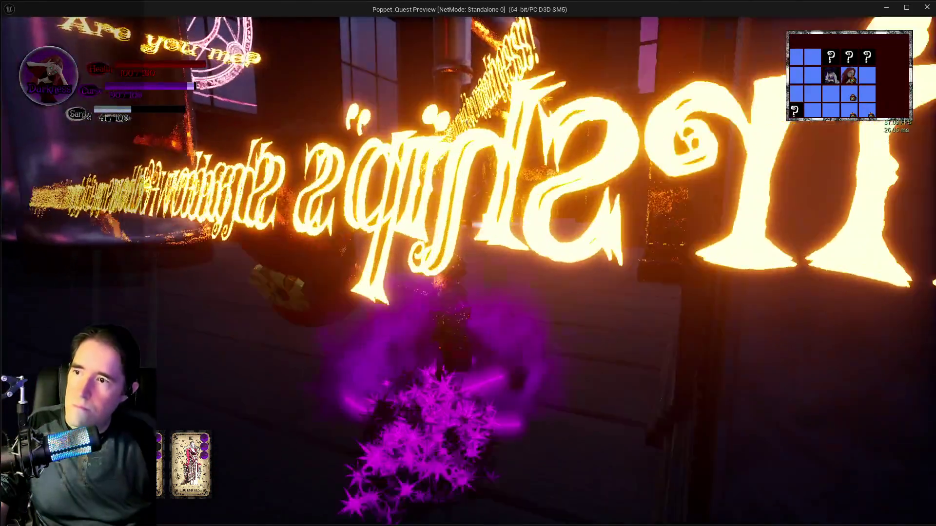
key("w")
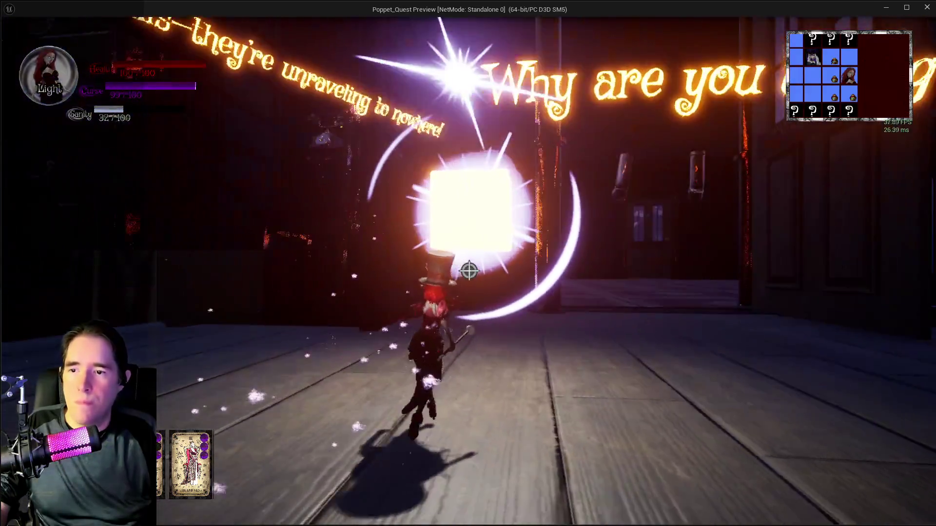
key("w")
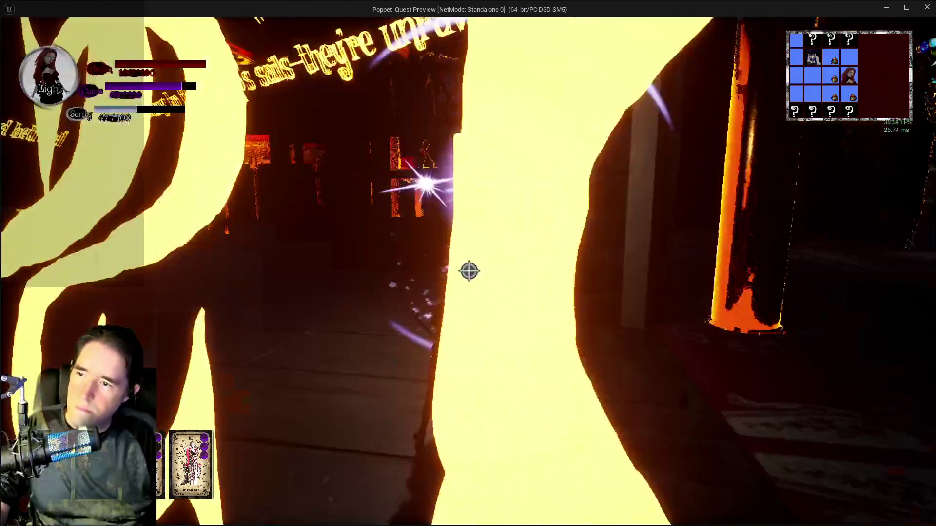
- Run through the Tiny Circus arch past the tent, switching to ghostly form and back to Light
key("w")
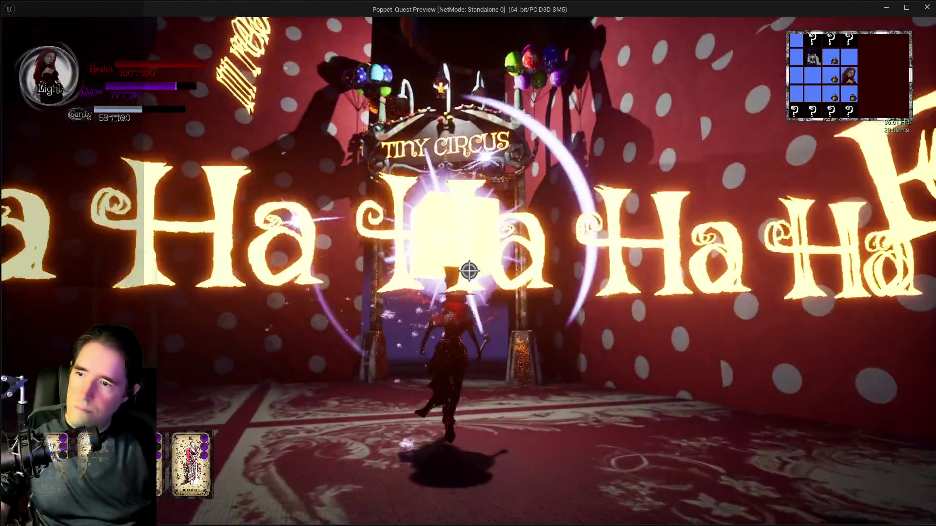
key("w")
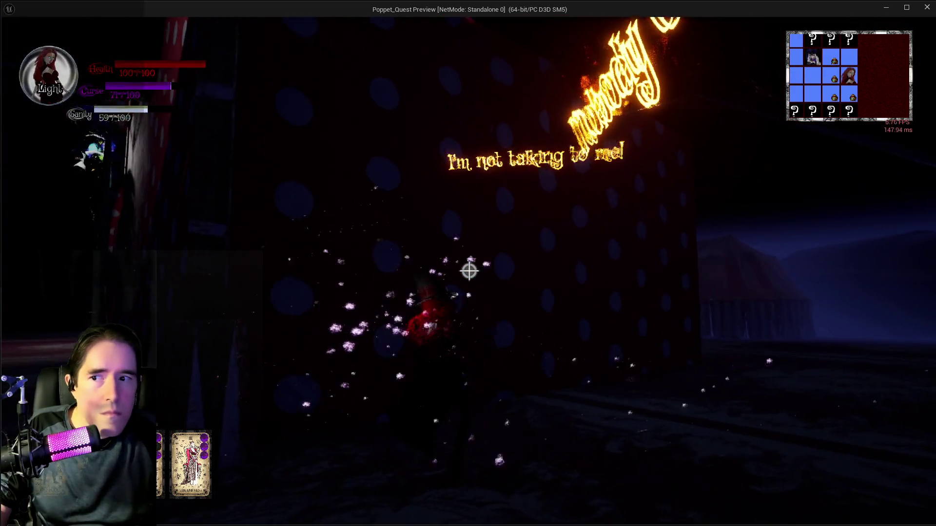
key("w")
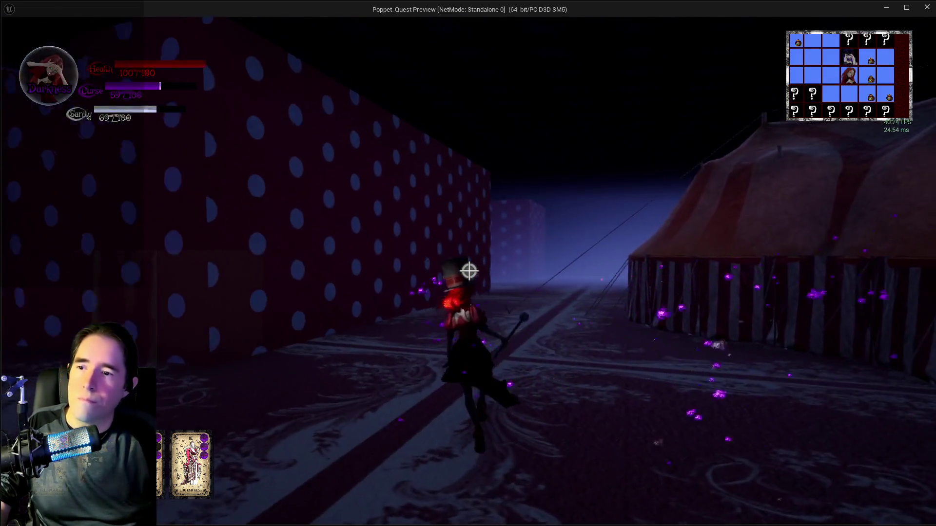
left_click(468, 271)
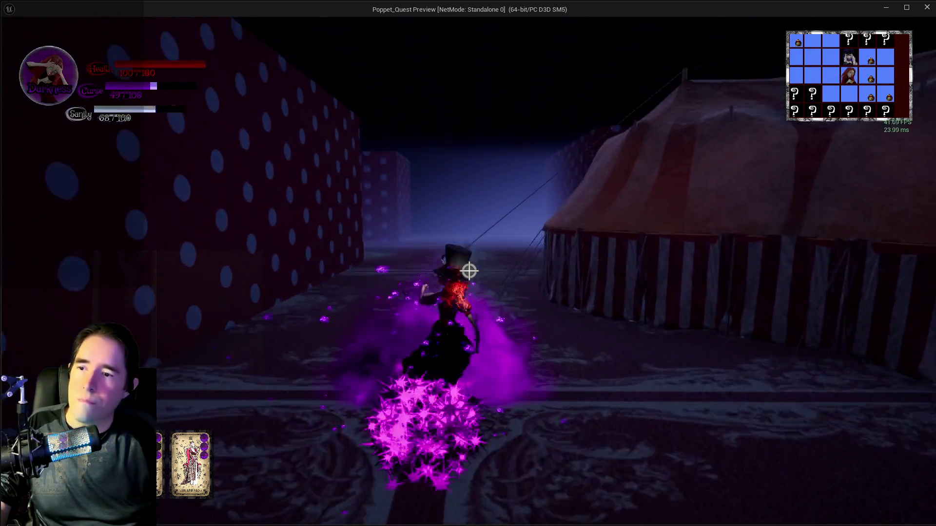
key("w")
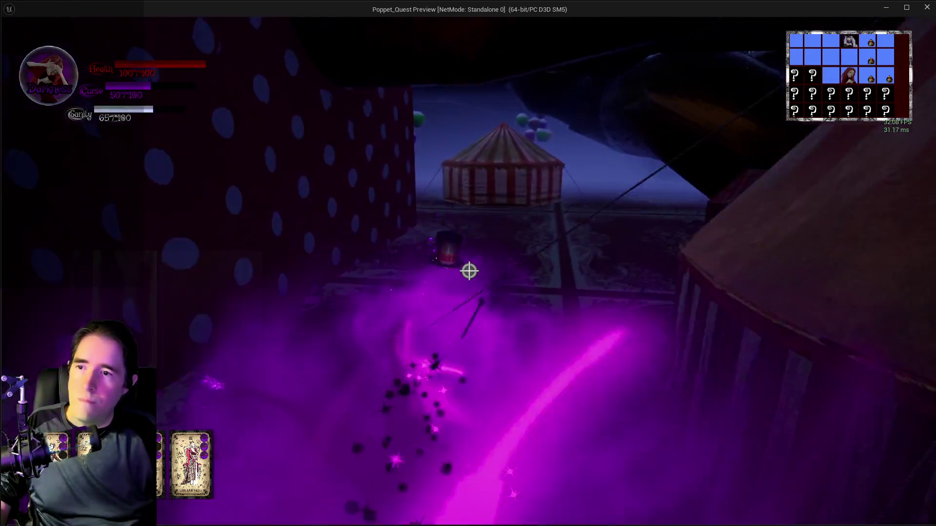
key("w")
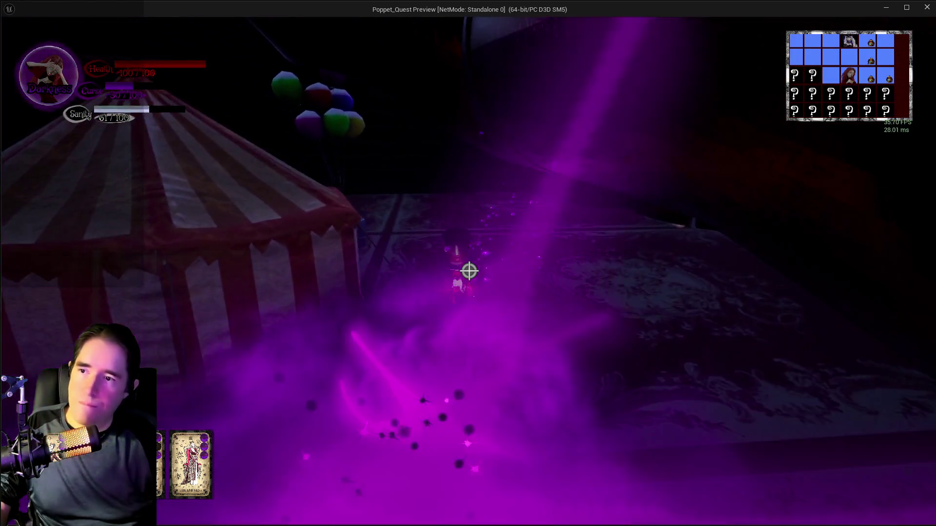
left_click(468, 272)
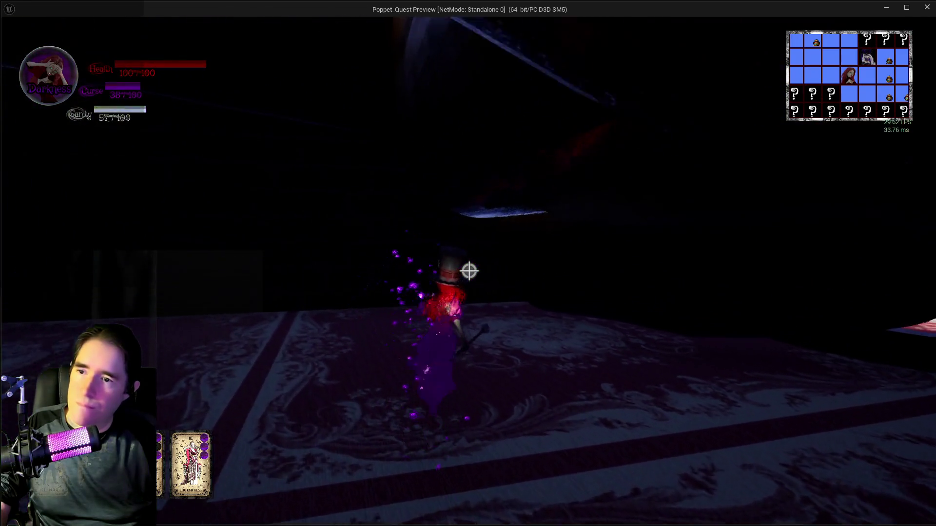
- Walk through the tube and red-lit tunnels past the polka-dot drum and ring structure
key("w")
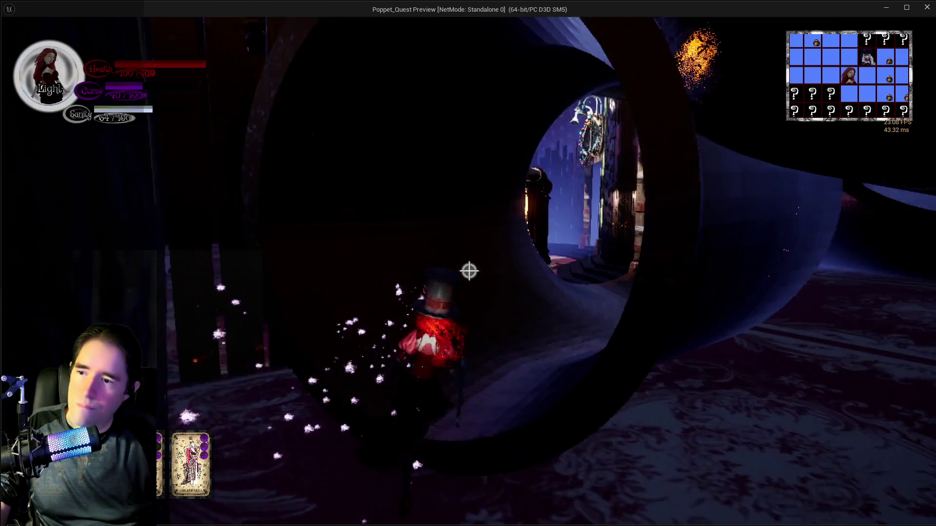
key("w")
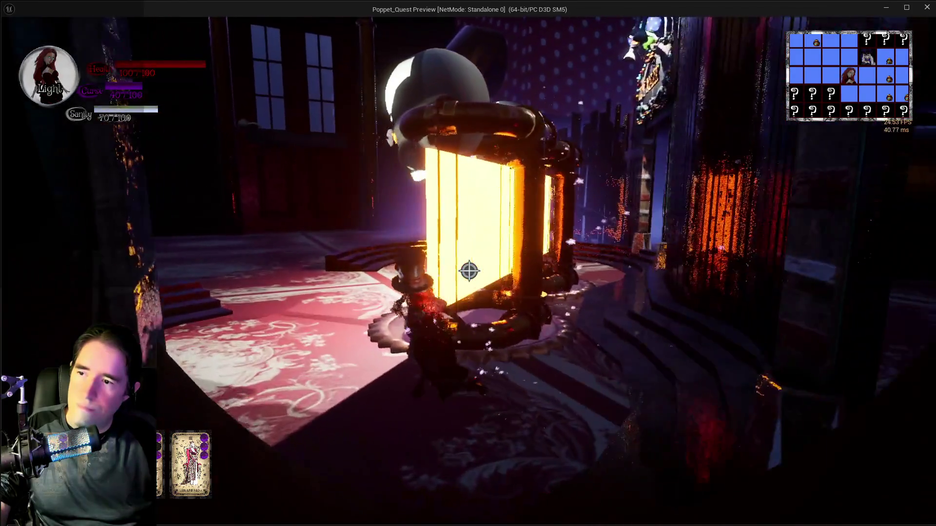
key("w")
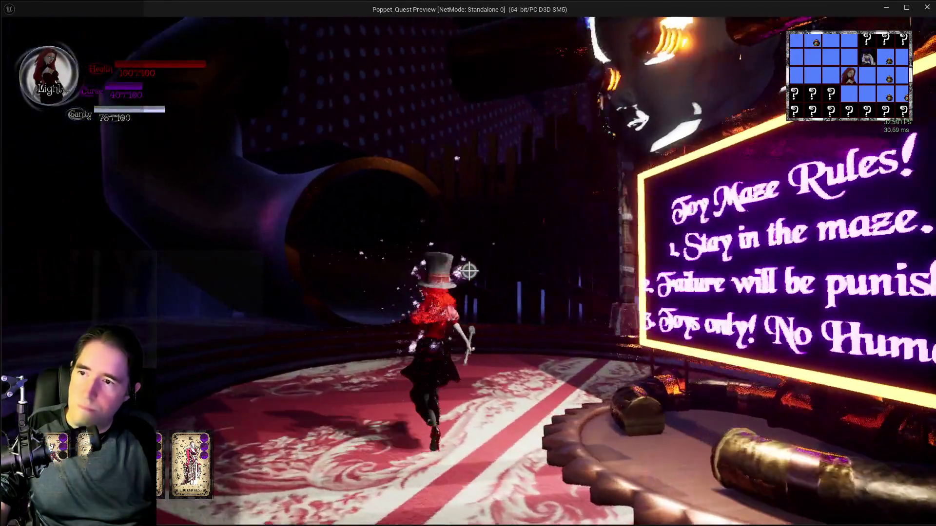
key("w")
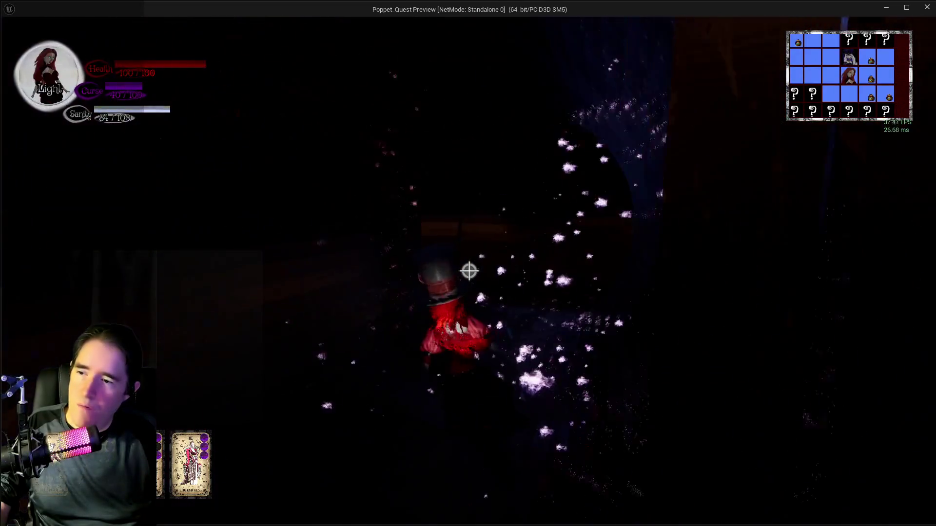
key("w")
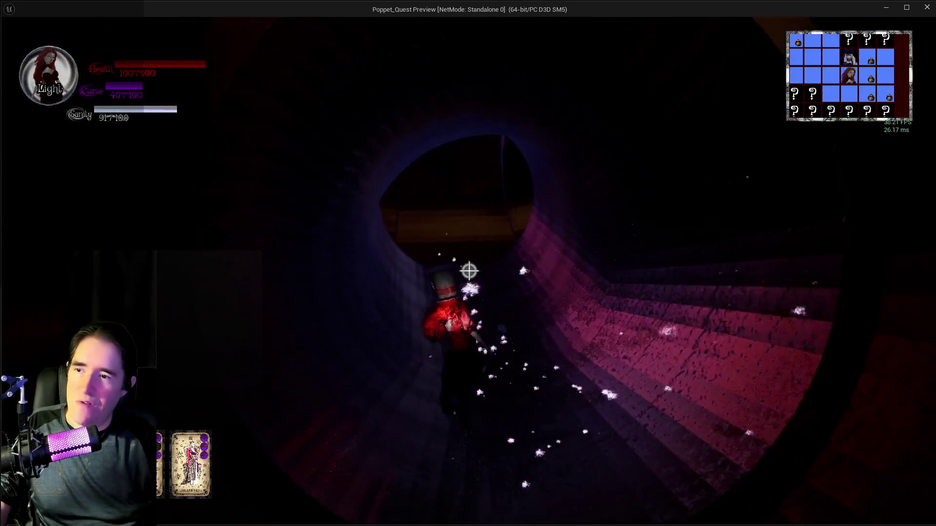
key("w")
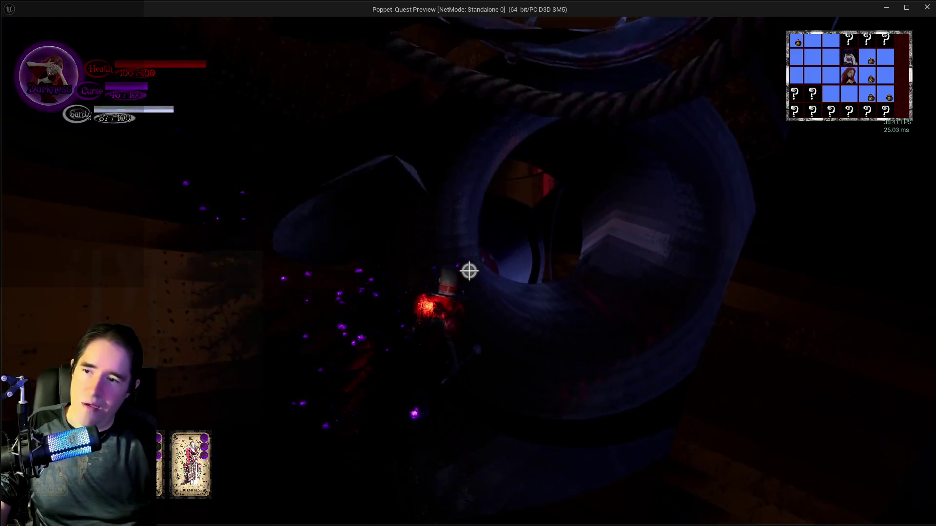
key("w")
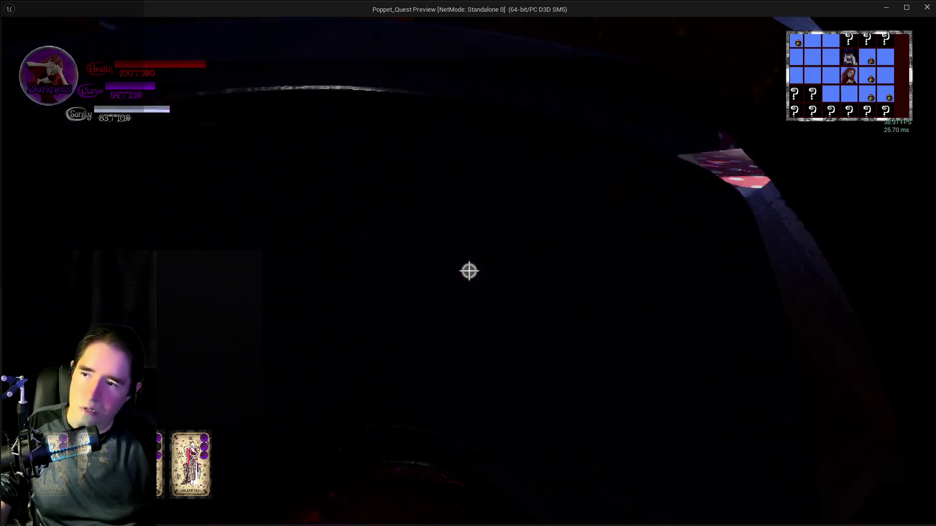
key("w")
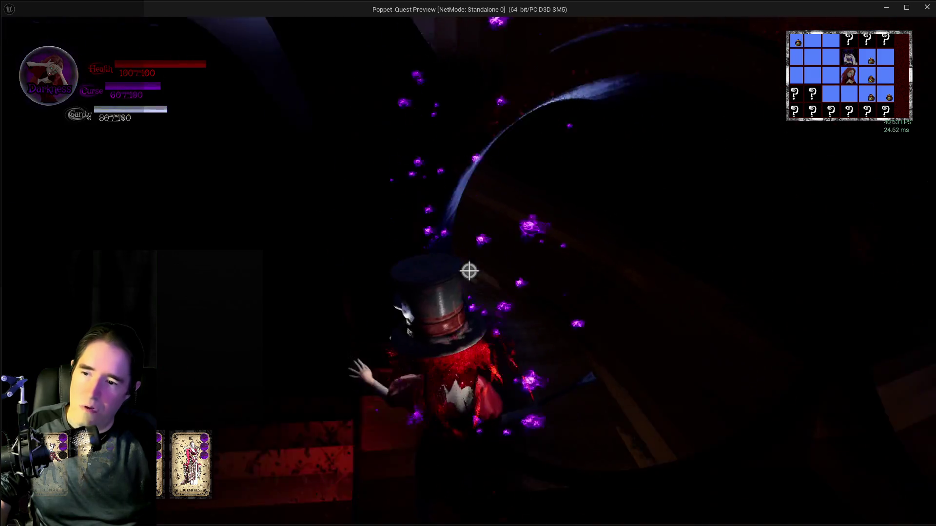
key("w")
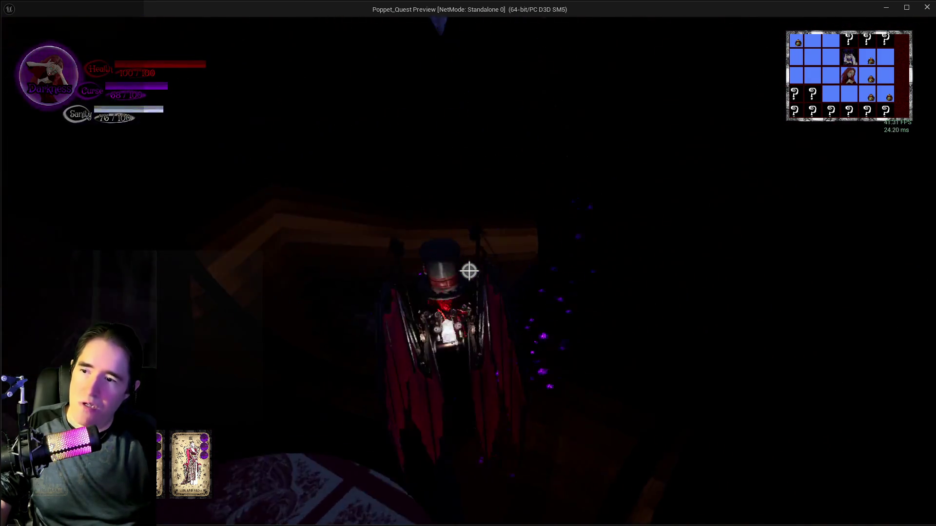
- Cross the stair room and tent hall to Ducky Land and enter the duck tunnel
key("w")
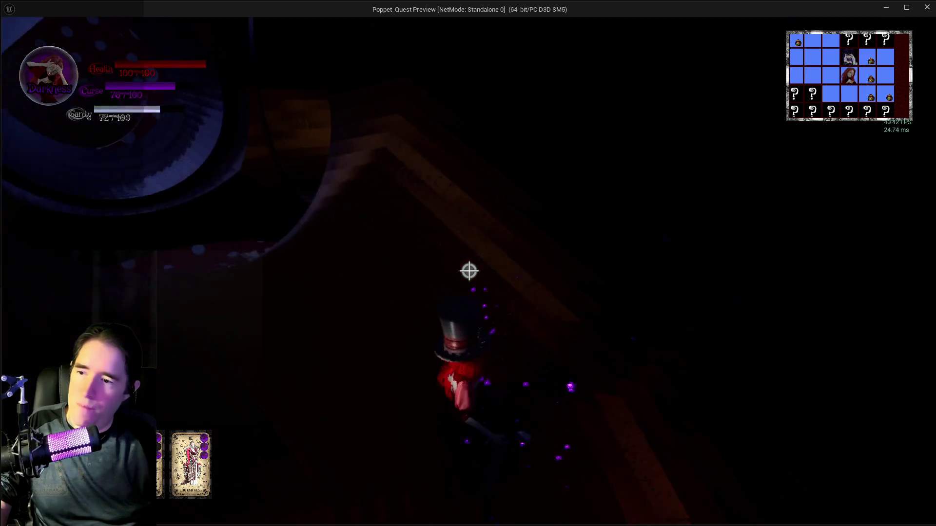
key("w")
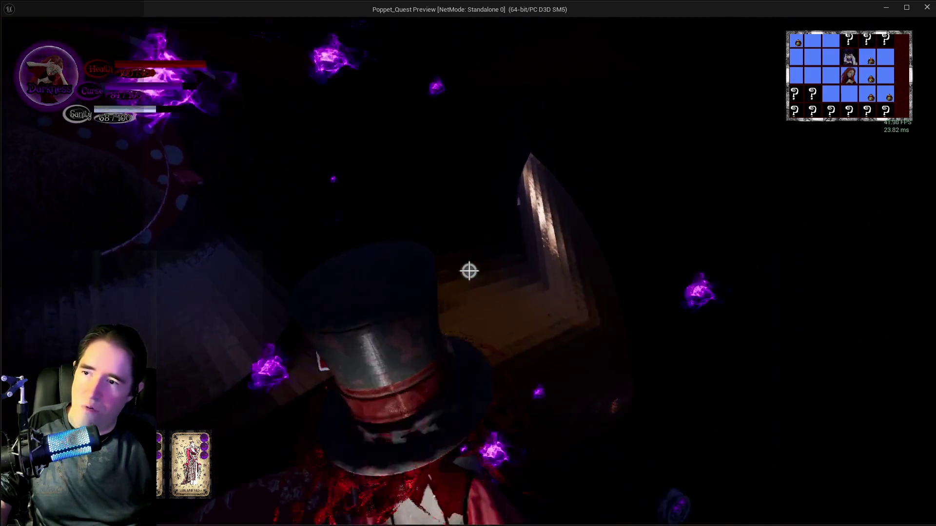
key("w")
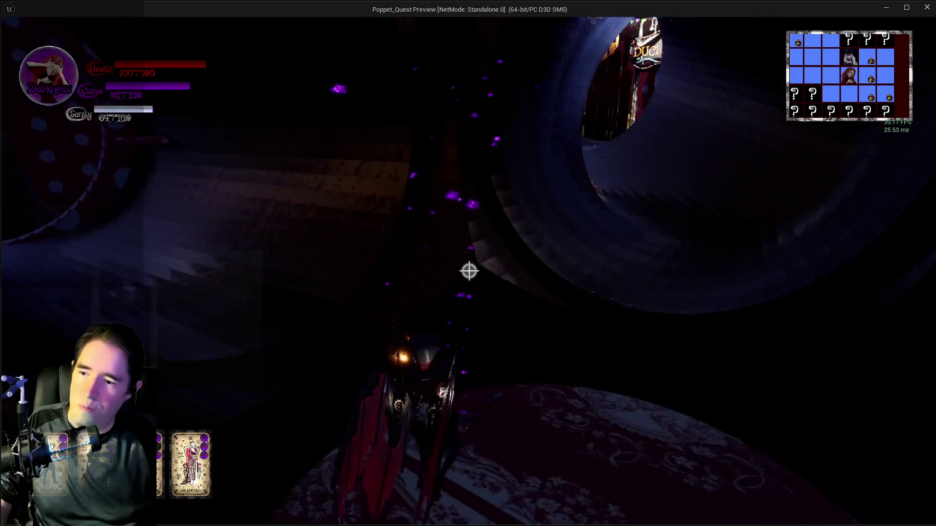
key("w")
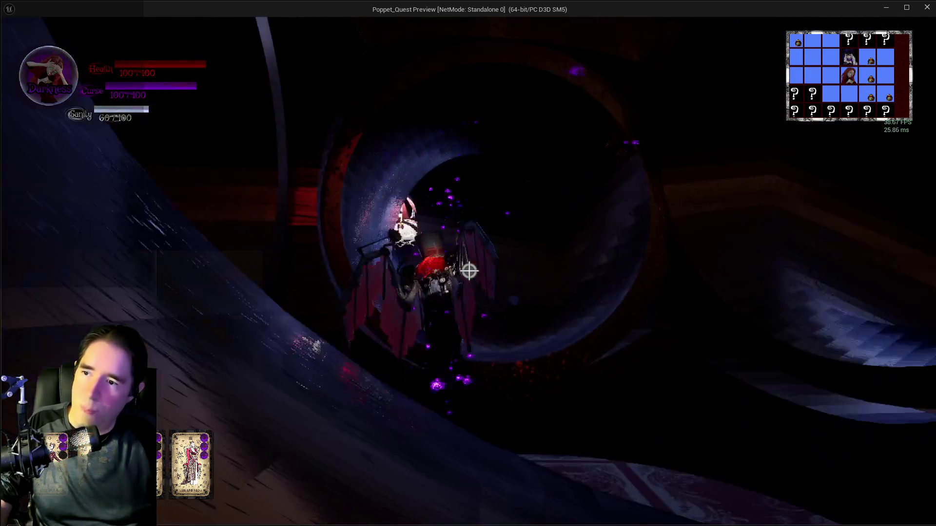
key("w")
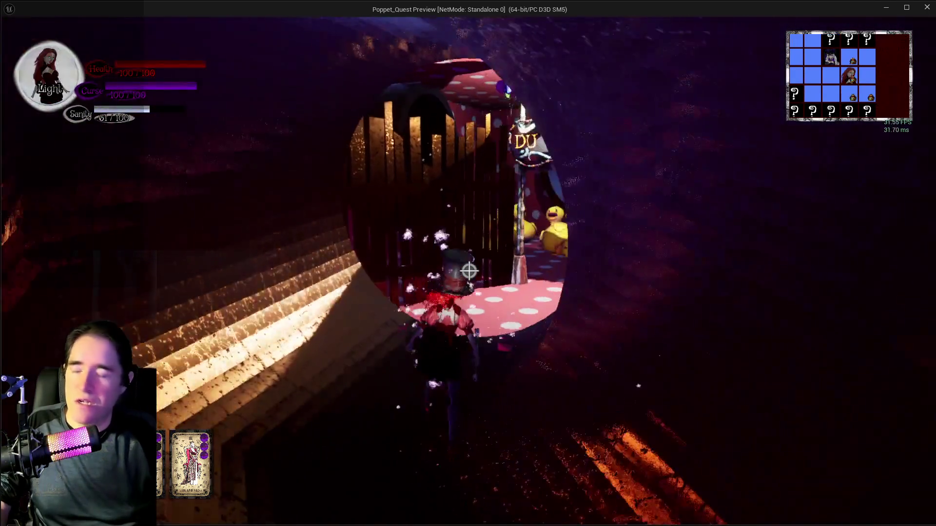
key("w")
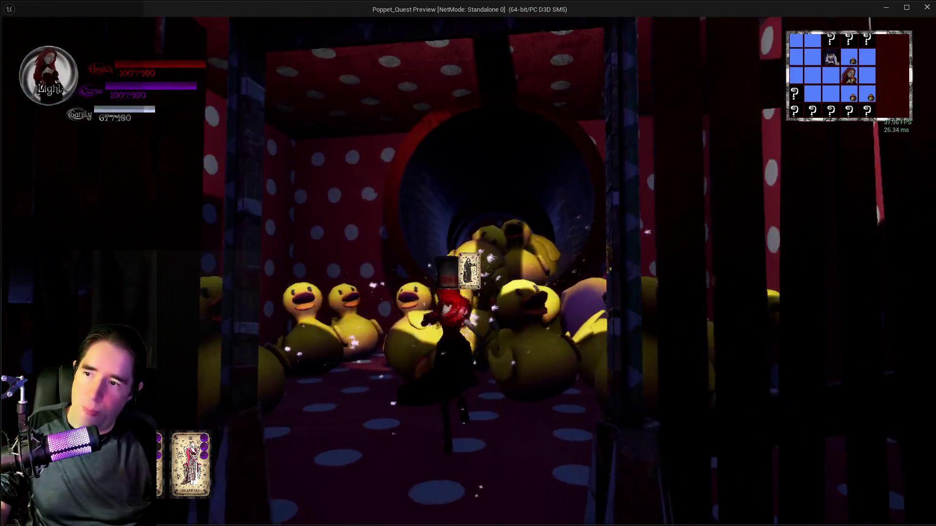
- Pass through the ball-pit room and the blue and purple tunnels past the rubber ducks
key("w")
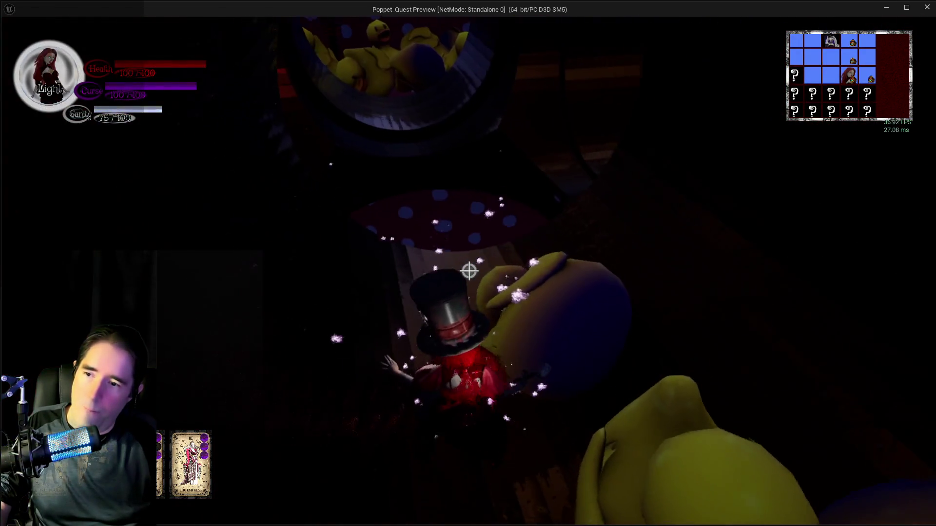
key("w")
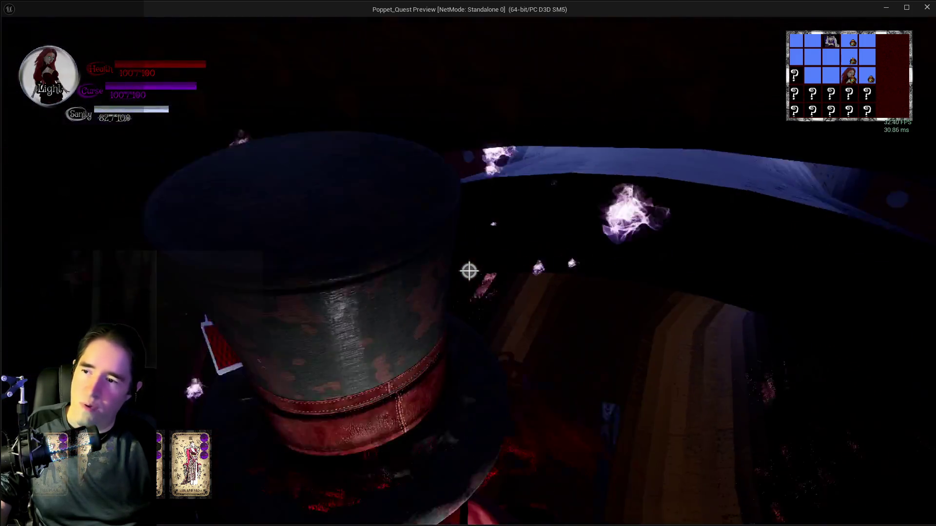
key("w")
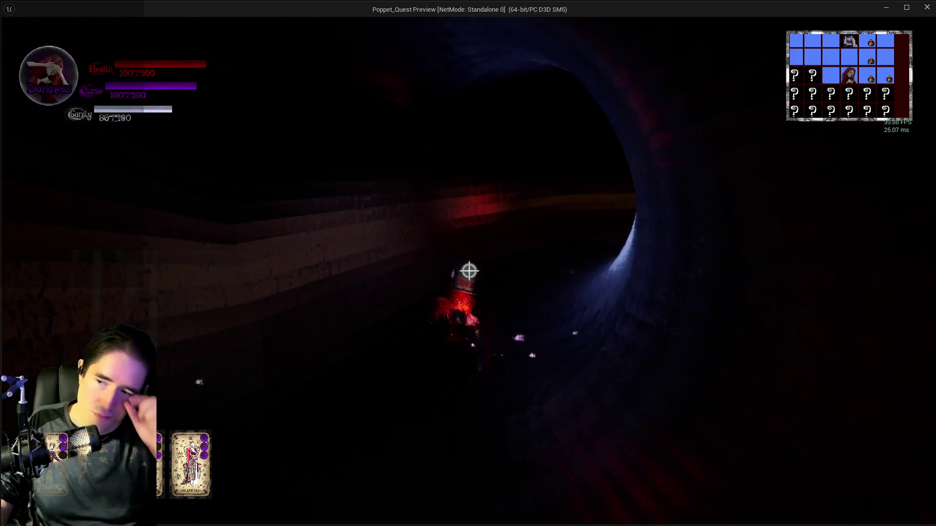
key("w")
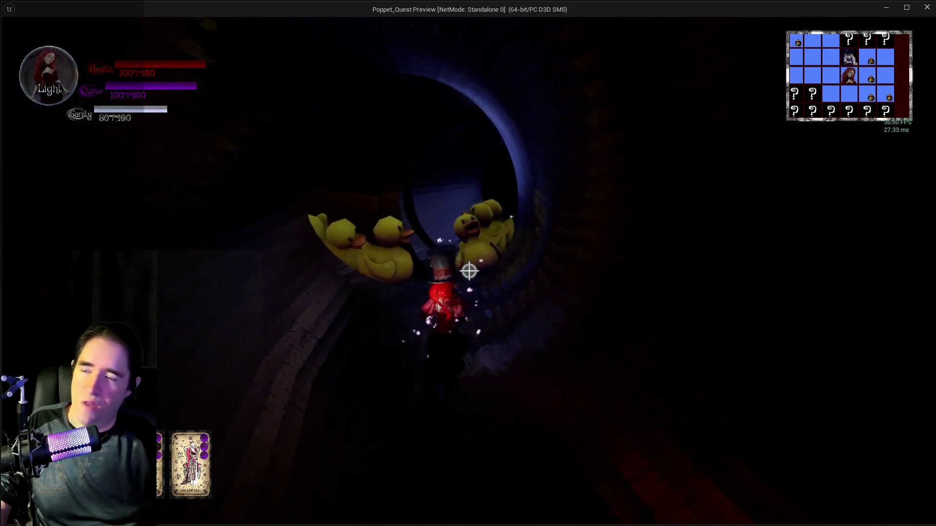
key("w")
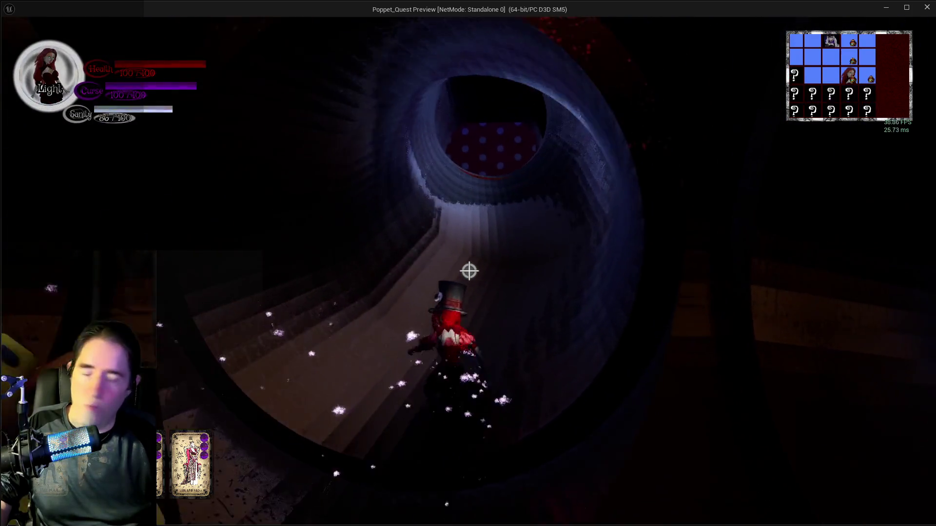
key("w")
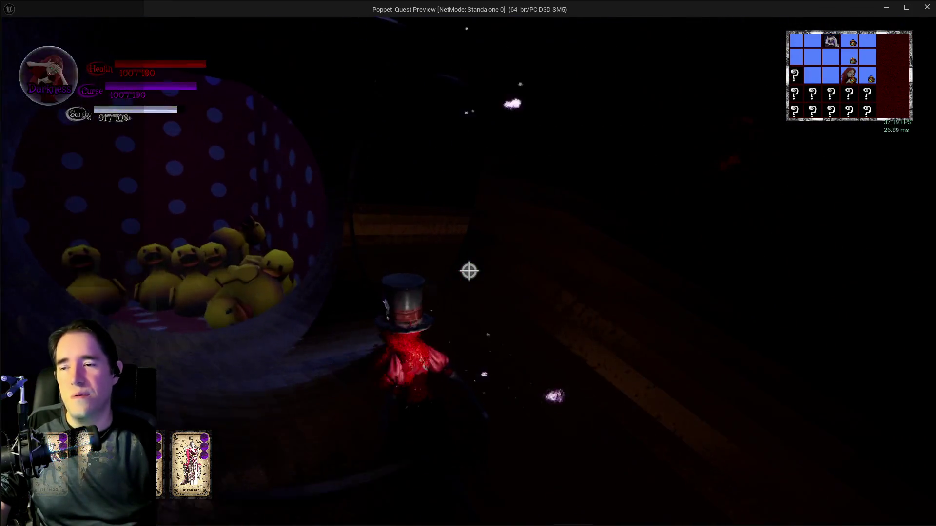
key("w")
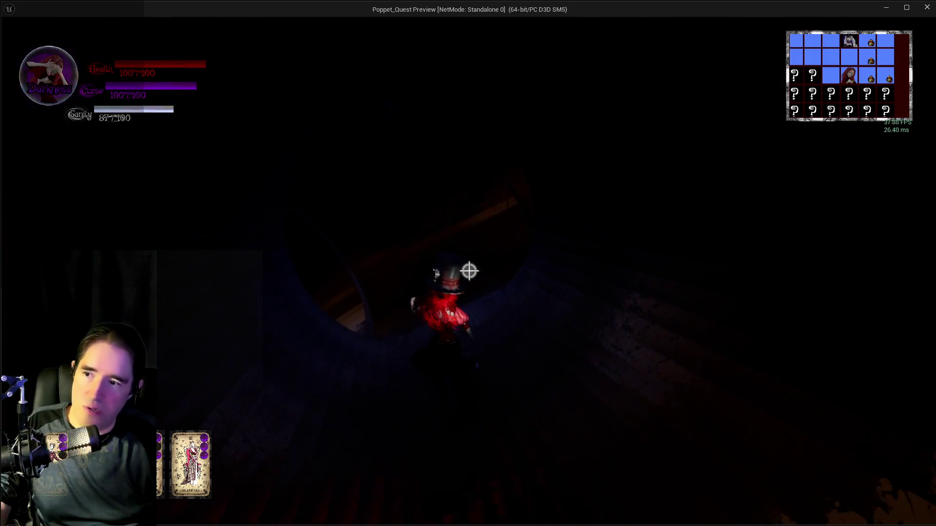
- Continue through the sparkling lit room and curved tunnel to the Toy Maze painting
key("w")
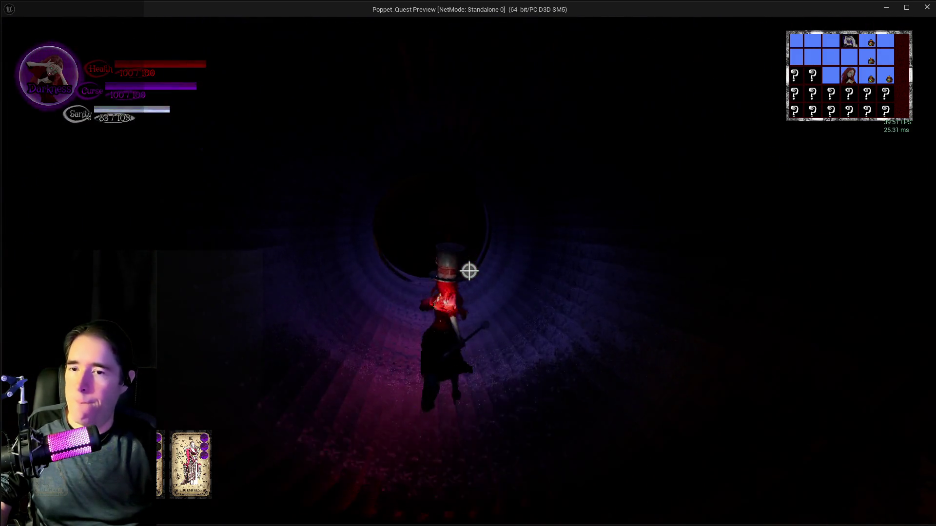
key("w")
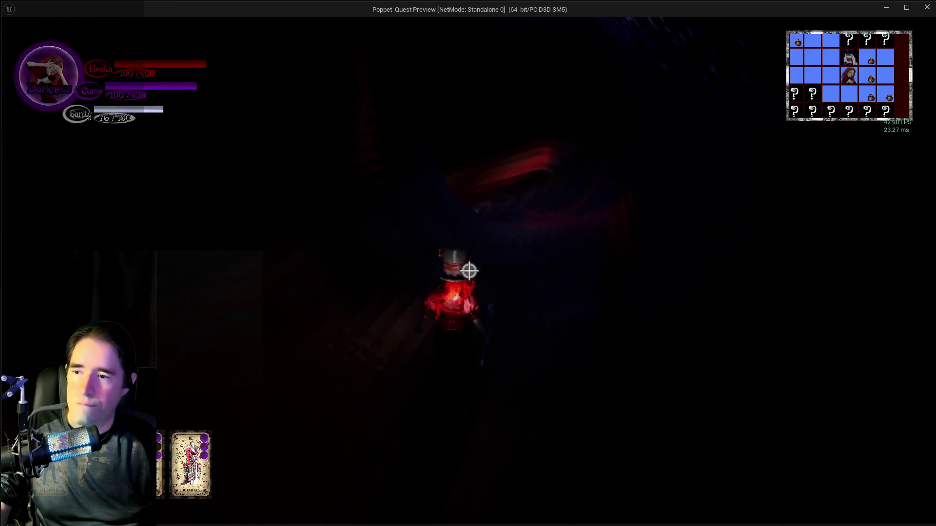
key("w")
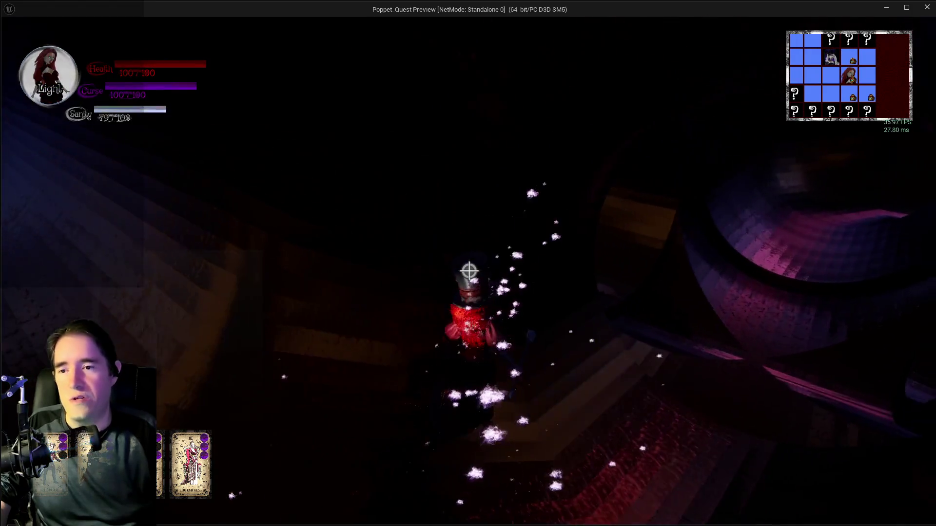
key("w")
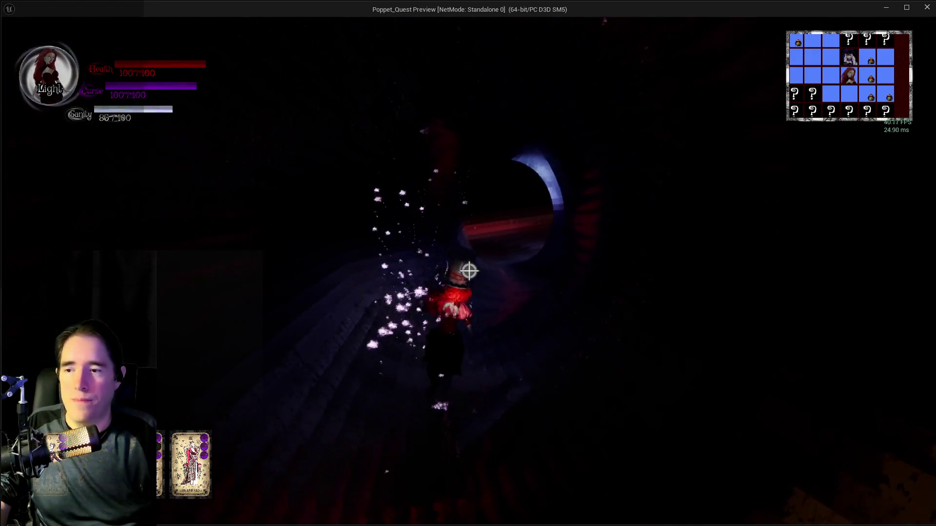
key("w")
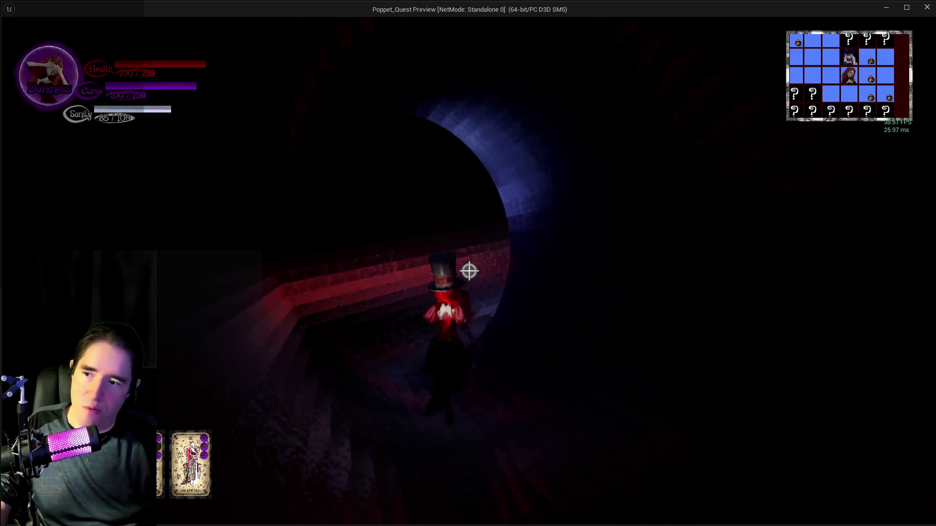
key("w")
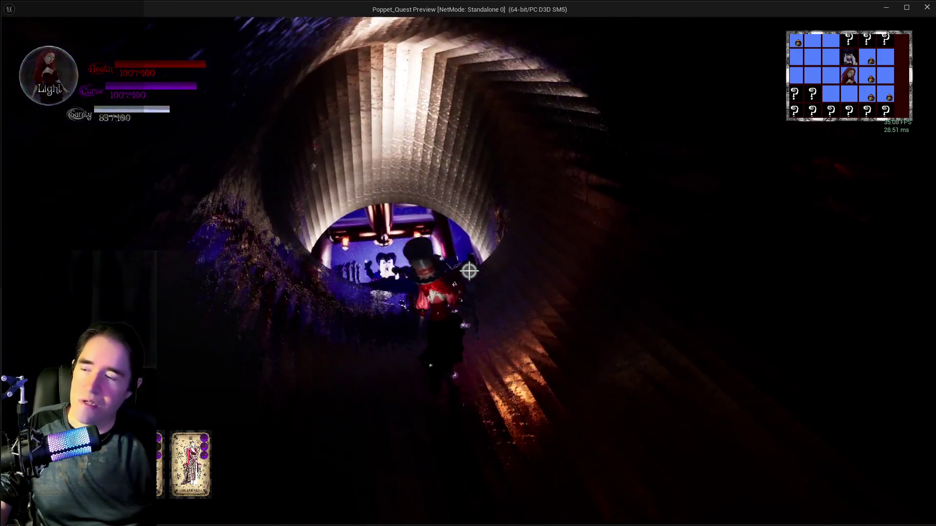
key("w")
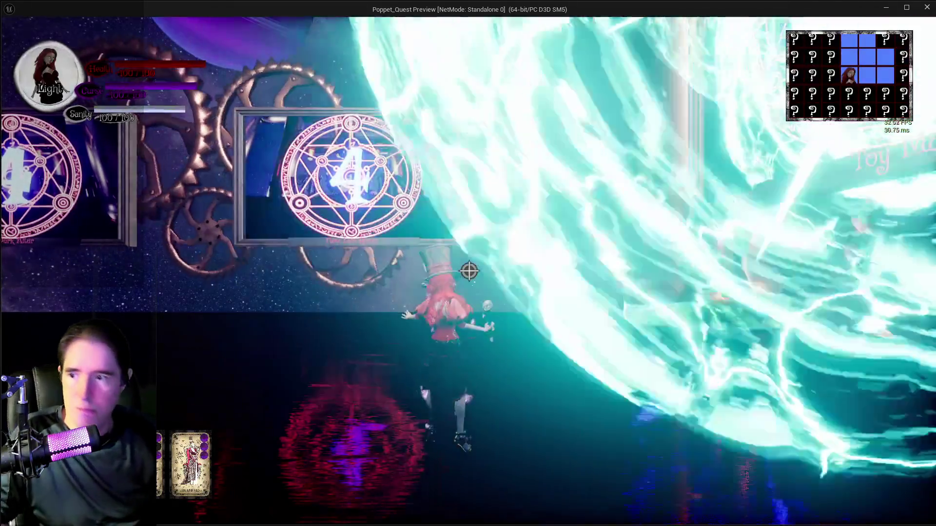
- Run past the hub portal frames into the Safari Room painting
key("w")
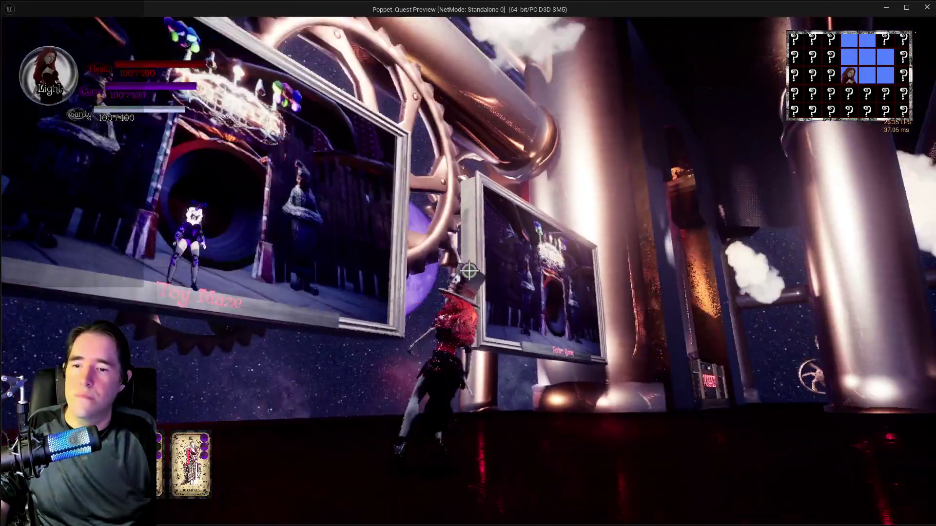
key("w")
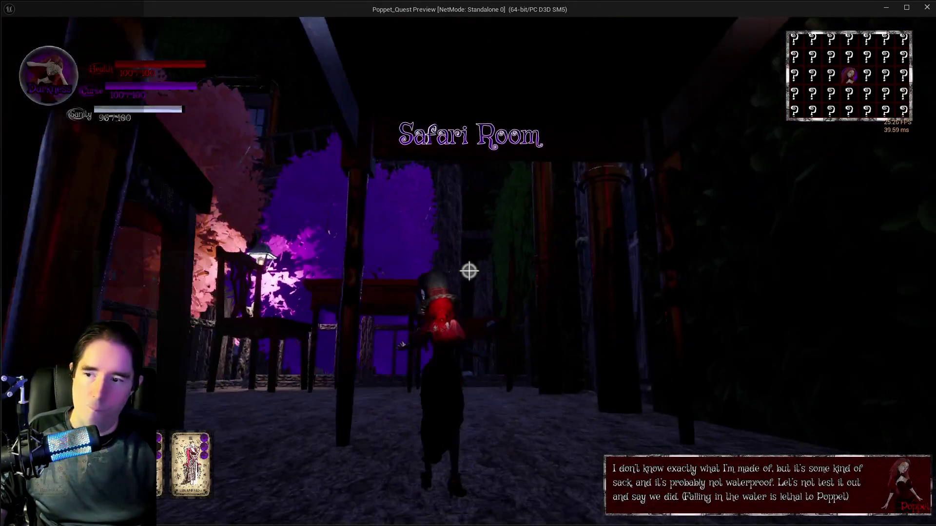
- Enter the Safari Room and climb over the red table onto the deck in Darkness form
key("q")
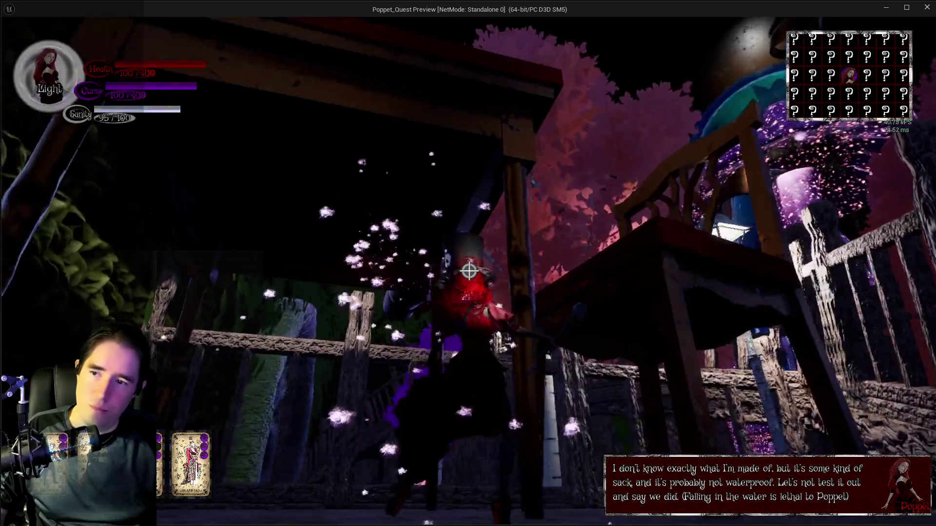
key("w")
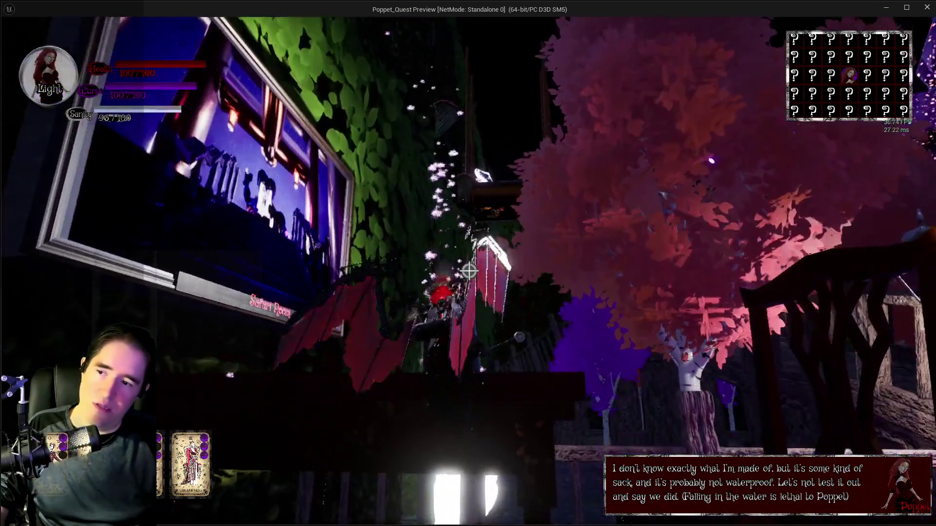
key("w")
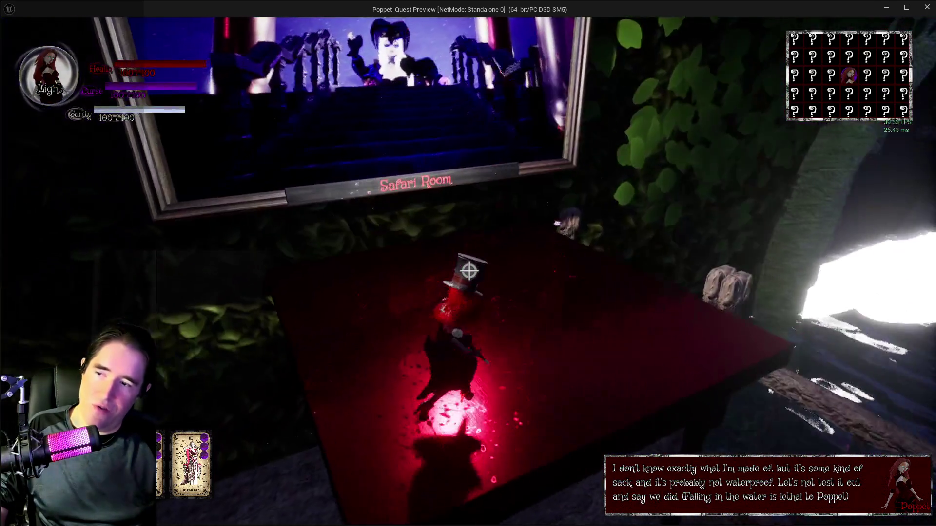
key("w")
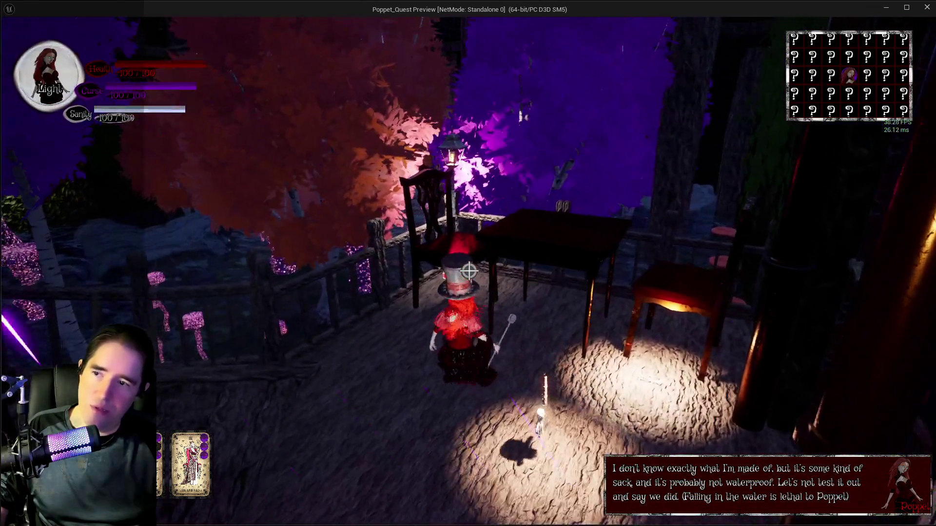
key("w")
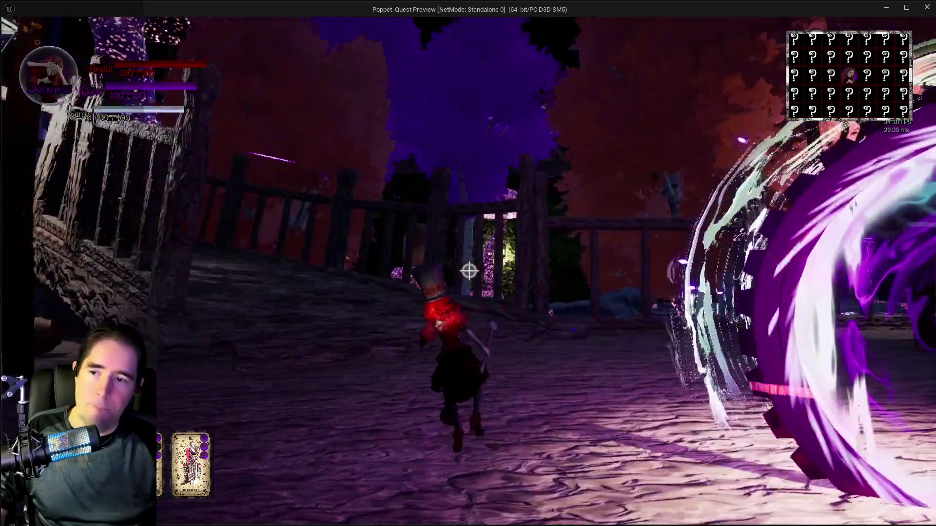
key("w")
key("w")
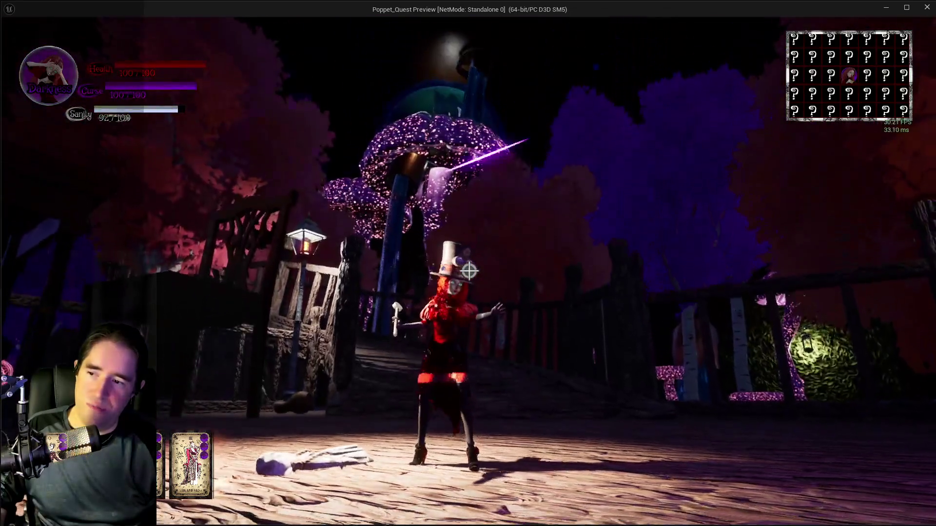
- Cross the wooden bridge toward the archway, unleash a darkness blast, and toggle Light and Darkness
key("w")
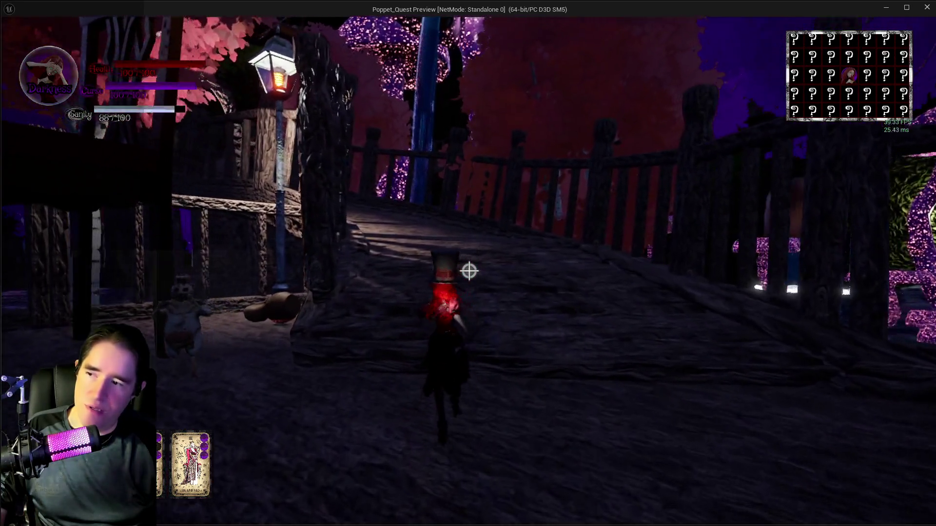
key("w")
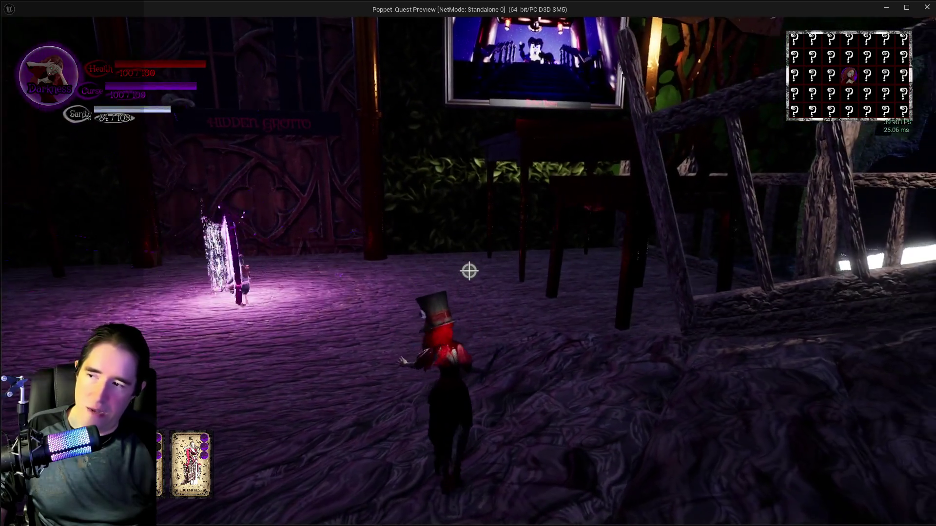
key("w")
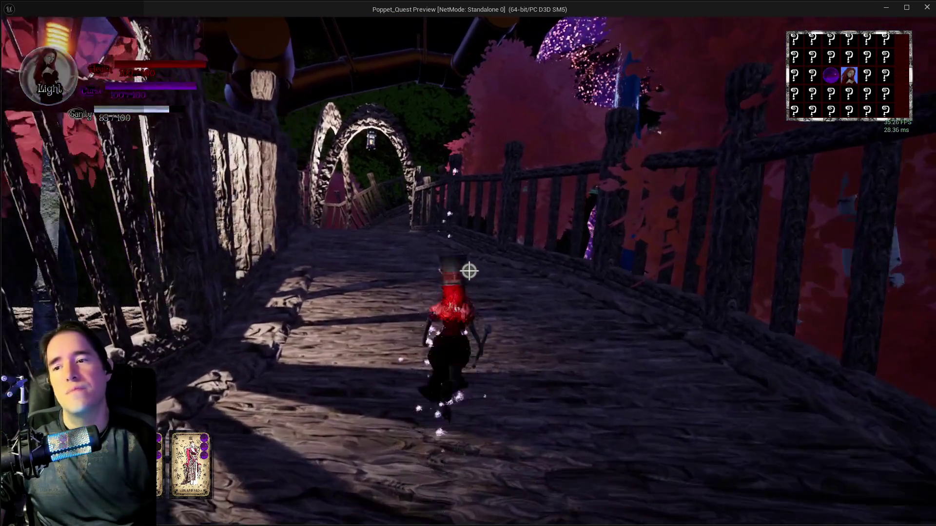
key("w")
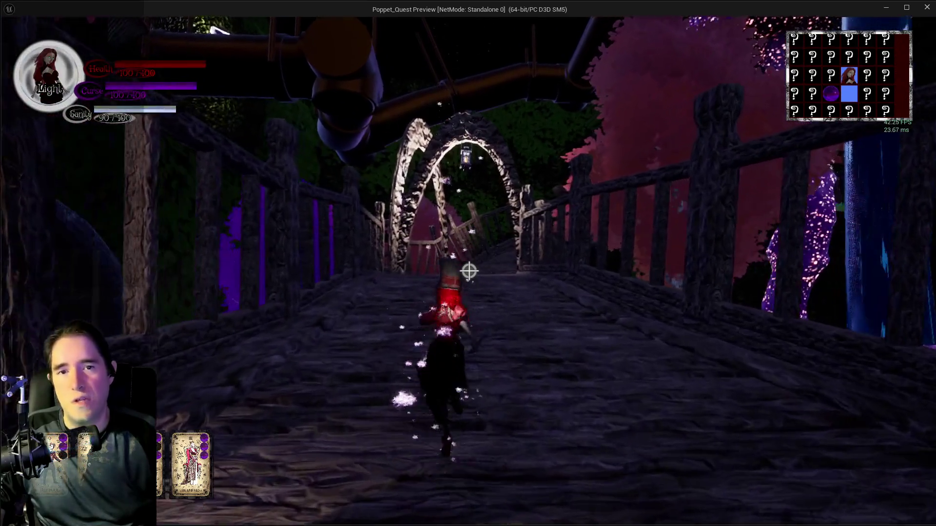
key("w")
key("q")
left_click(469, 272)
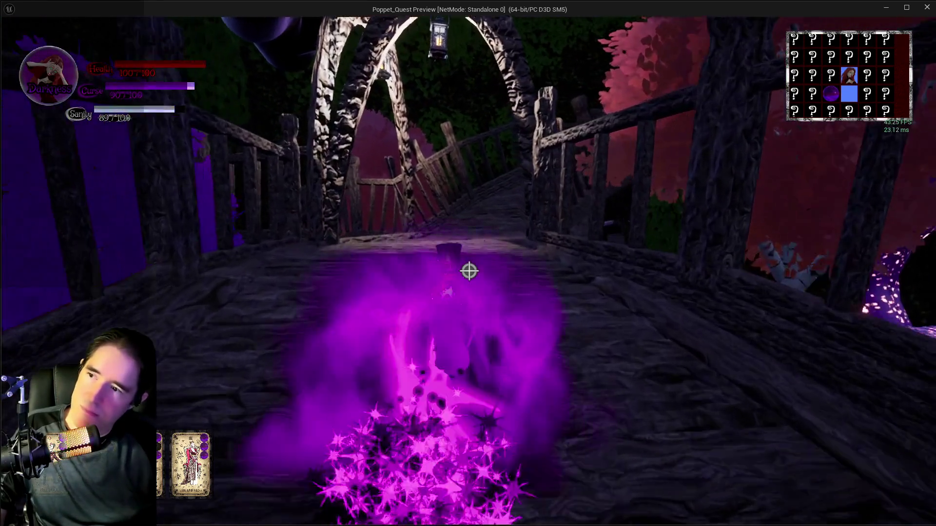
key("q")
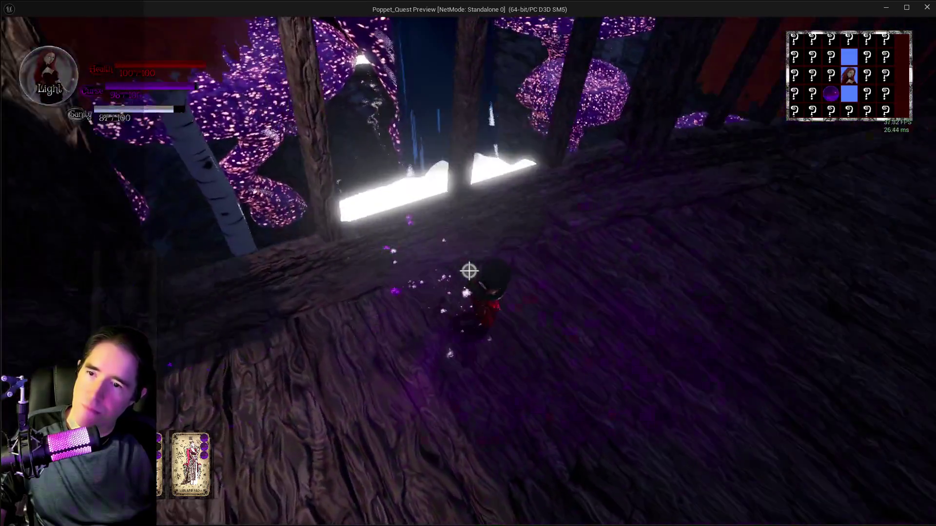
key("q")
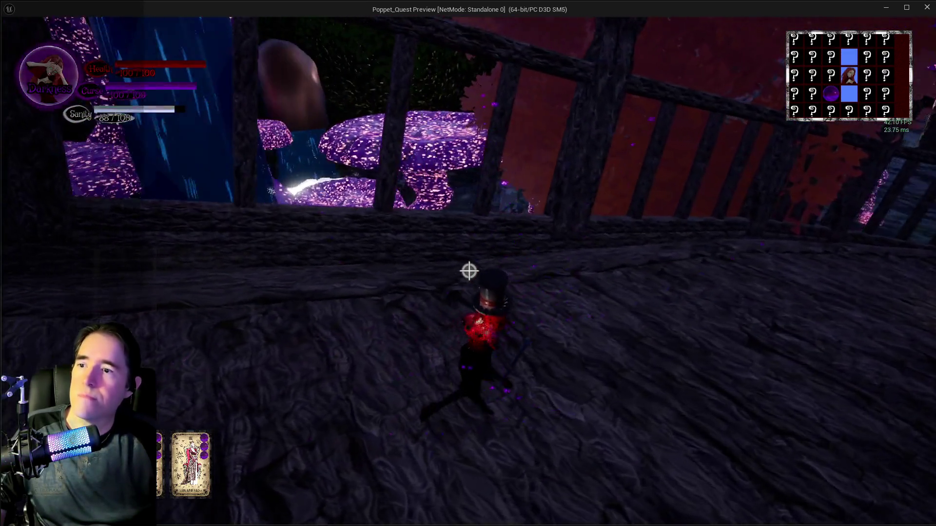